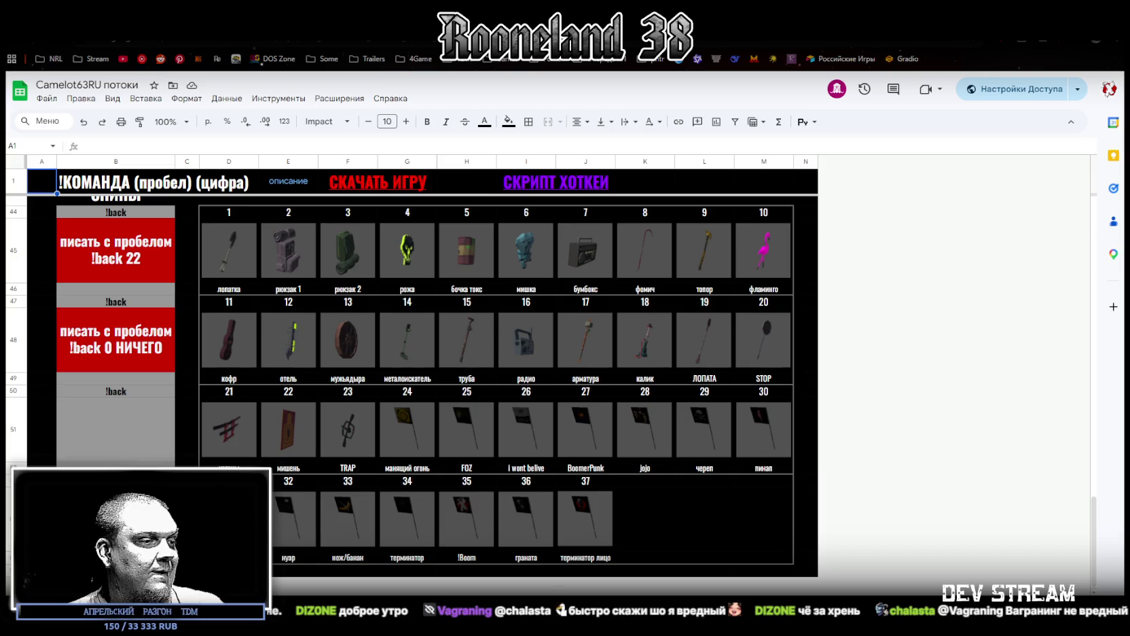
- Briefly show the desktop, restore the spreadsheet, then switch to the TRC_Tags.psd sticker sheet in Photoshop
{"action": "key", "text": "super+d"}
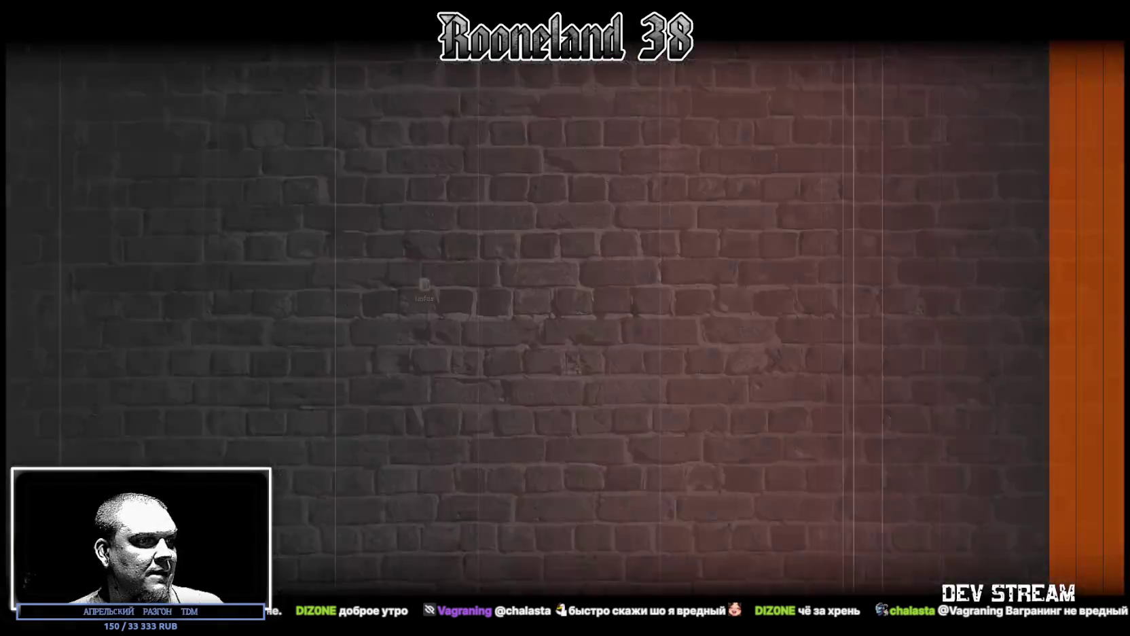
{"action": "key", "text": "super+d"}
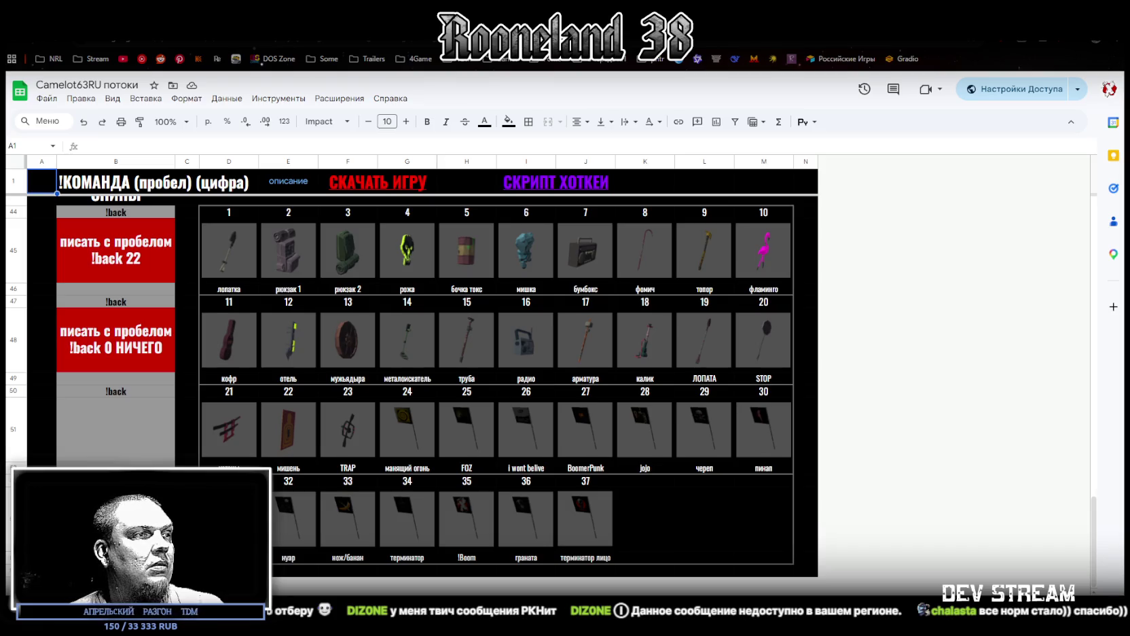
{"action": "key", "text": "alt+Tab"}
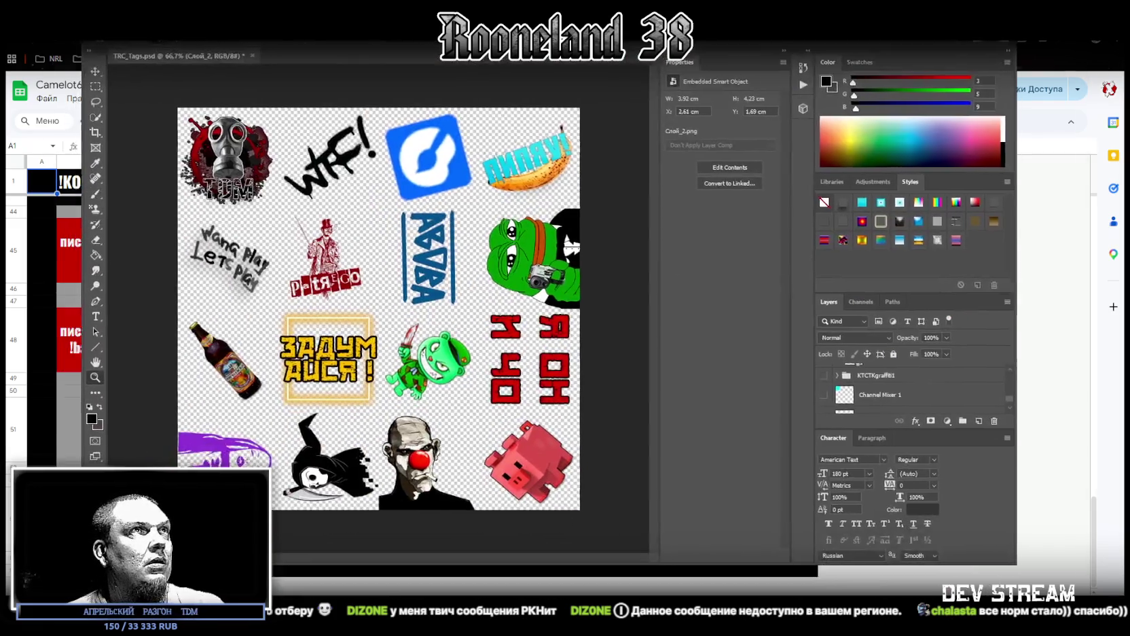
- Save the sticker sheet, then try out a '1' text layer and delete it
{"action": "key", "text": "ctrl+s"}
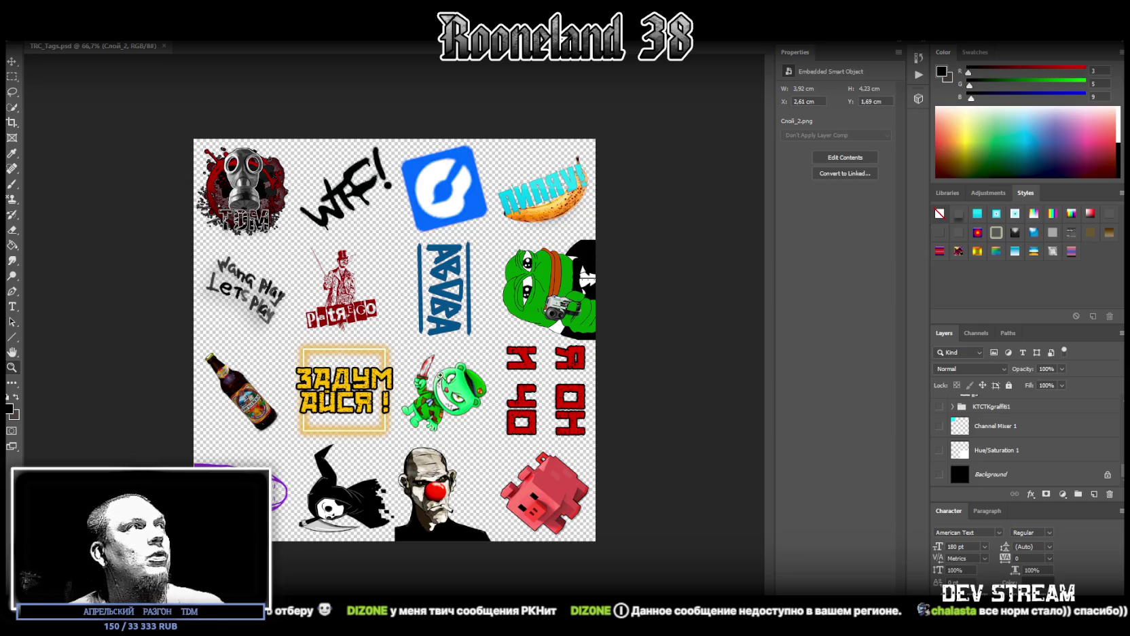
{"action": "left_click", "coordinate": [13, 306]}
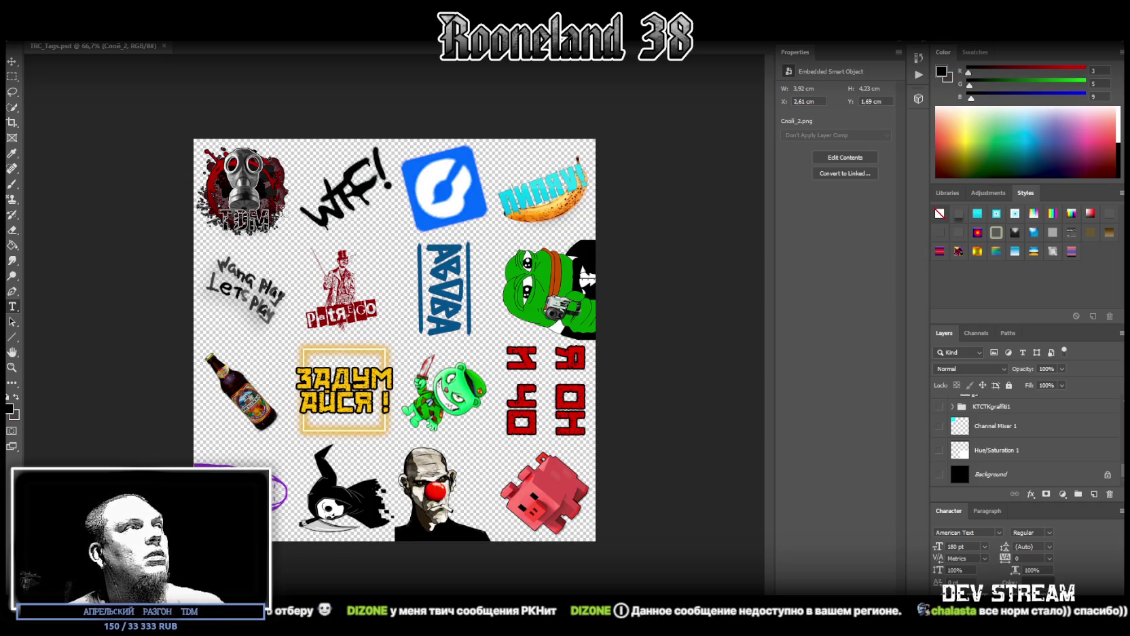
{"action": "left_click", "coordinate": [202, 160]}
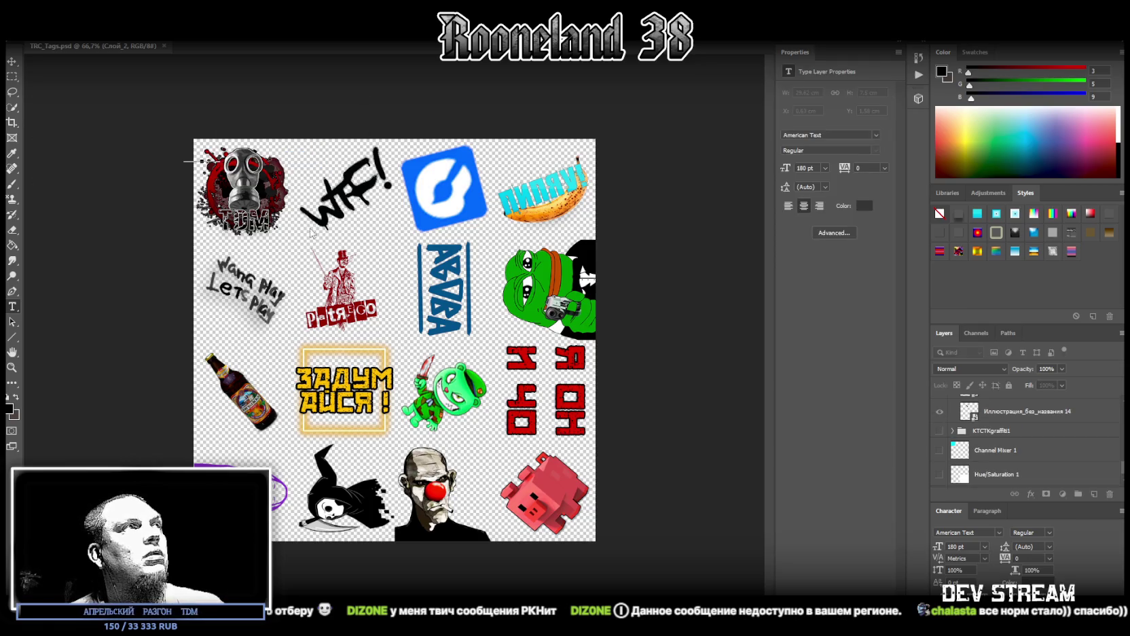
{"action": "type", "text": "1"}
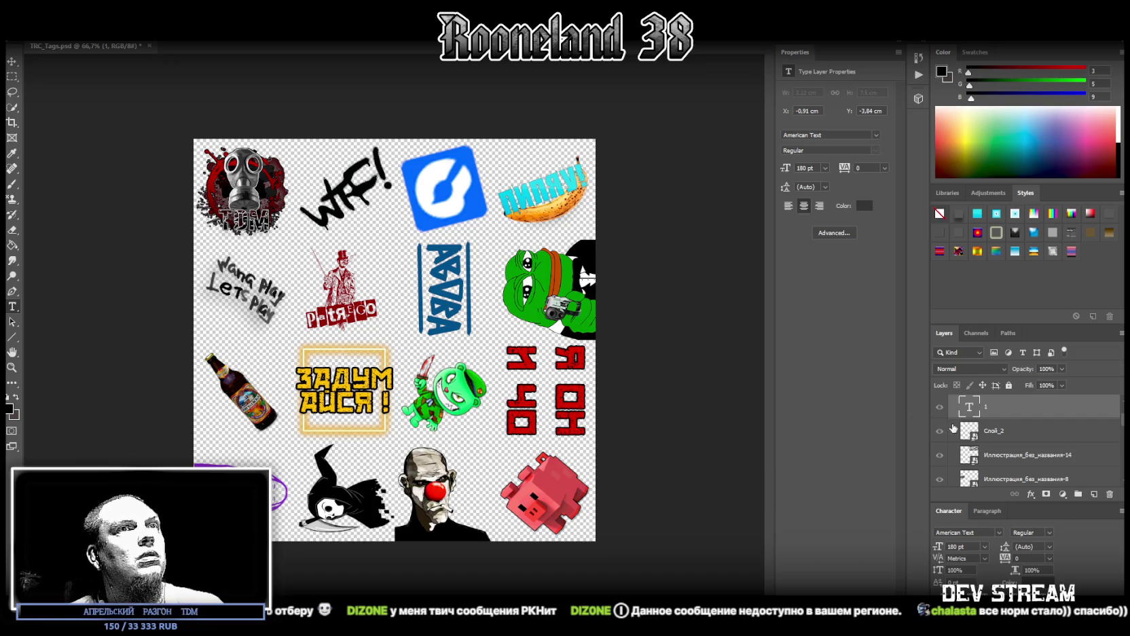
{"action": "key", "text": "Delete"}
- Create a new text layer '1' across the top row and move it to the top of the layer stack
{"action": "left_click", "coordinate": [354, 220]}
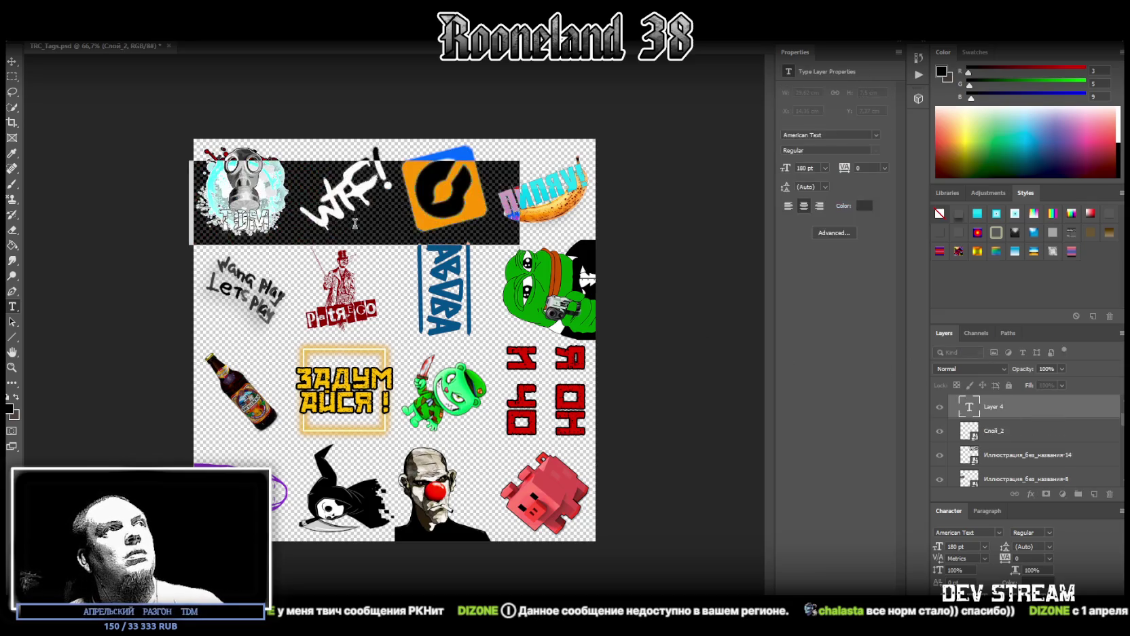
{"action": "key", "text": "BackSpace"}
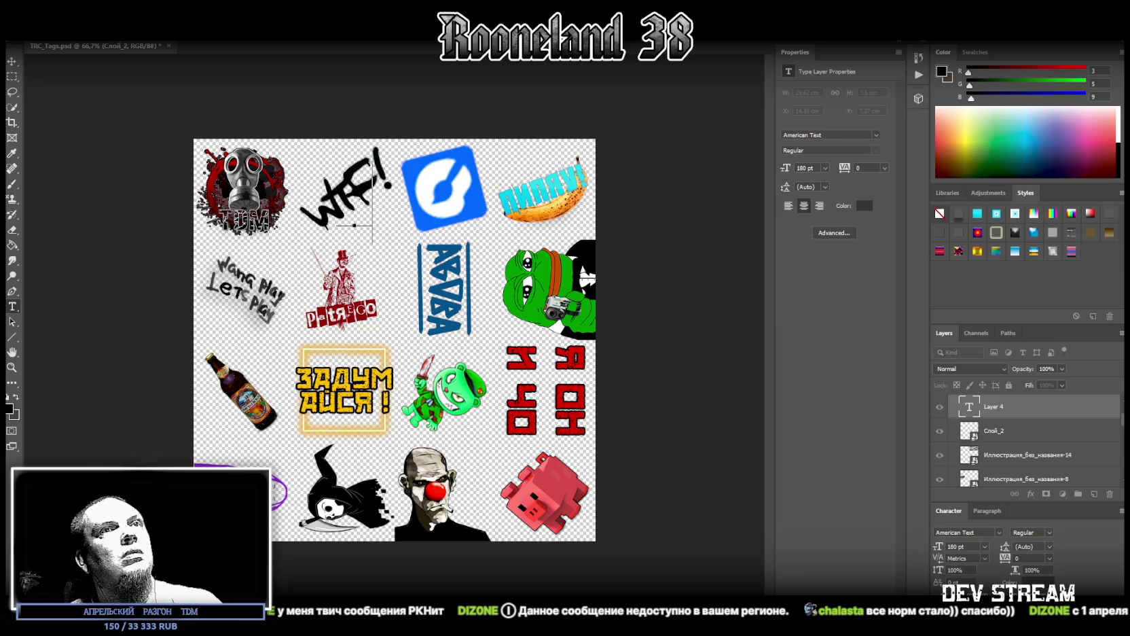
{"action": "scroll", "coordinate": [1020, 465], "scroll_direction": "up", "scroll_amount": 1}
{"action": "mouse_move", "coordinate": [1019, 465]}
{"action": "left_mouse_down"}
{"action": "mouse_move", "coordinate": [1019, 383]}
{"action": "mouse_move", "coordinate": [999, 394]}
{"action": "left_mouse_up"}
{"action": "type", "text": "1"}
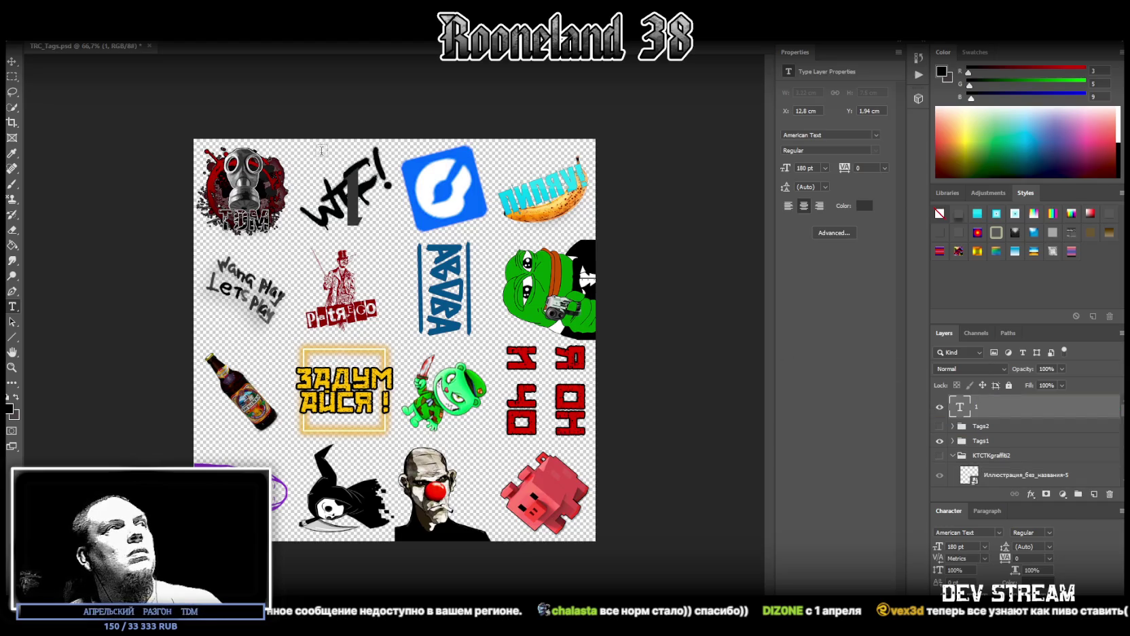
{"action": "double_click", "coordinate": [360, 212]}
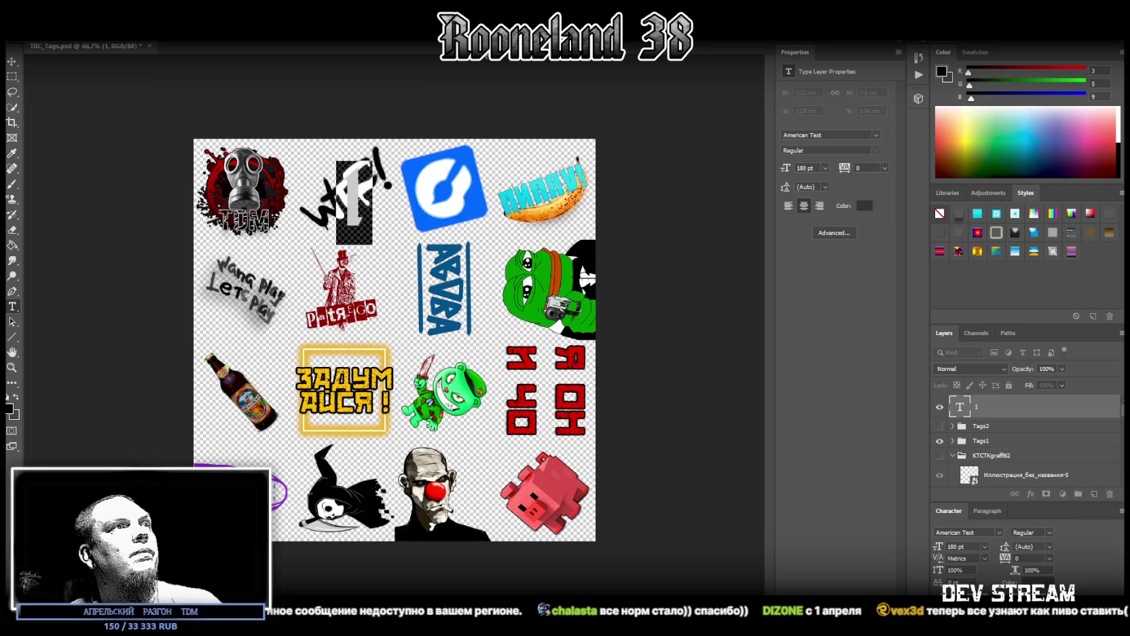
- Make the '1' on the WTF sticker cyan Orbitron Bold and apply a stroke style preset
{"action": "type", "text": "1"}
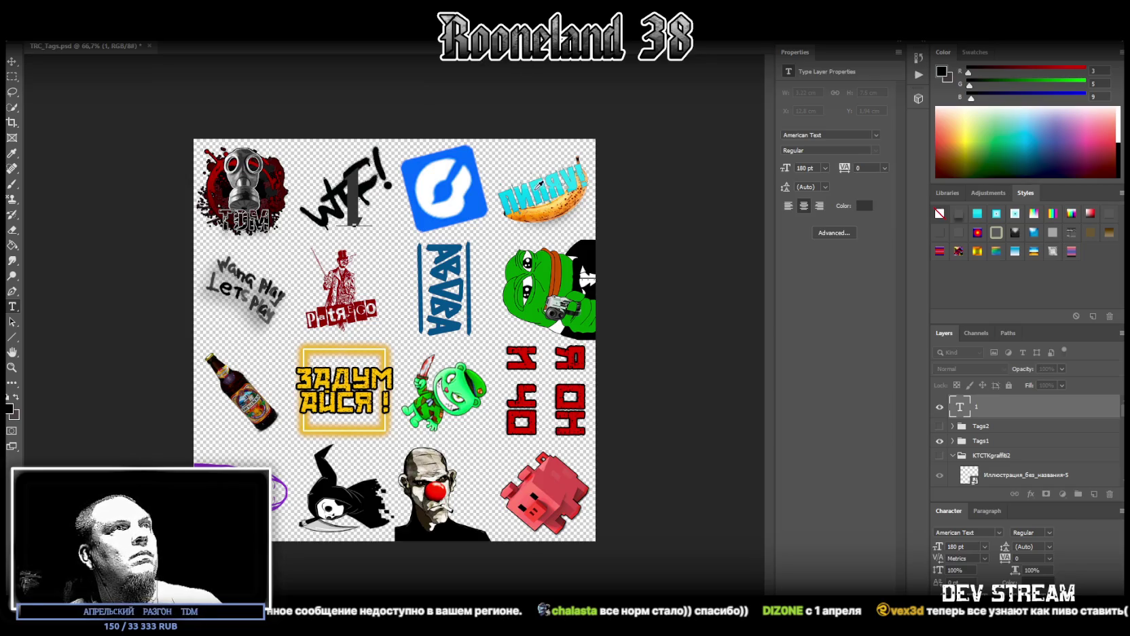
{"action": "left_click", "coordinate": [540, 182]}
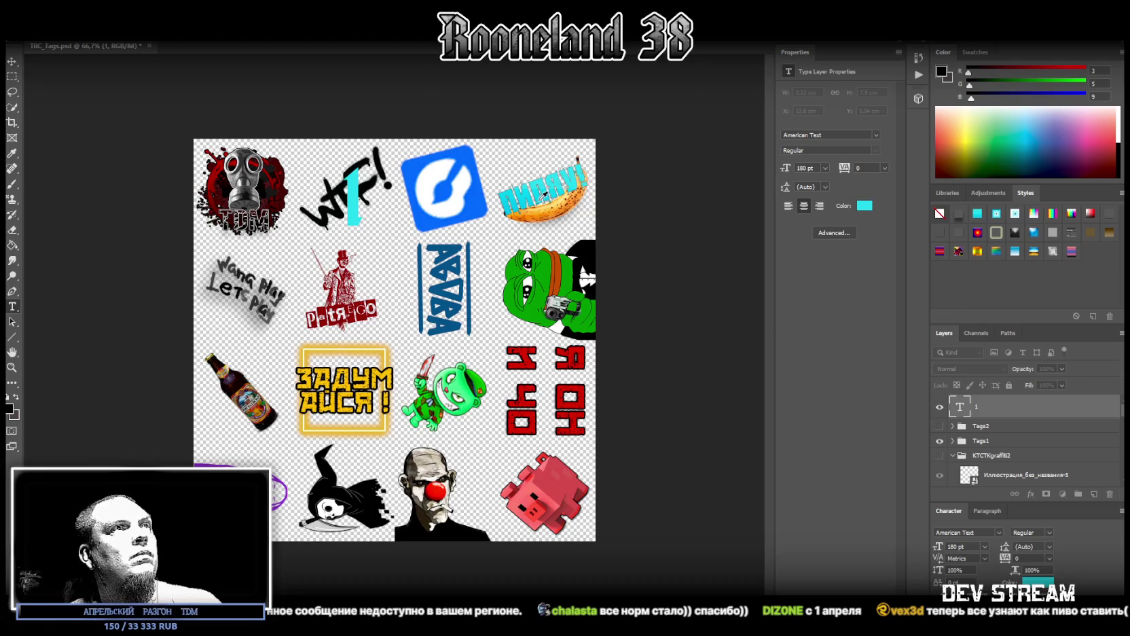
{"action": "key", "text": "ctrl+a"}
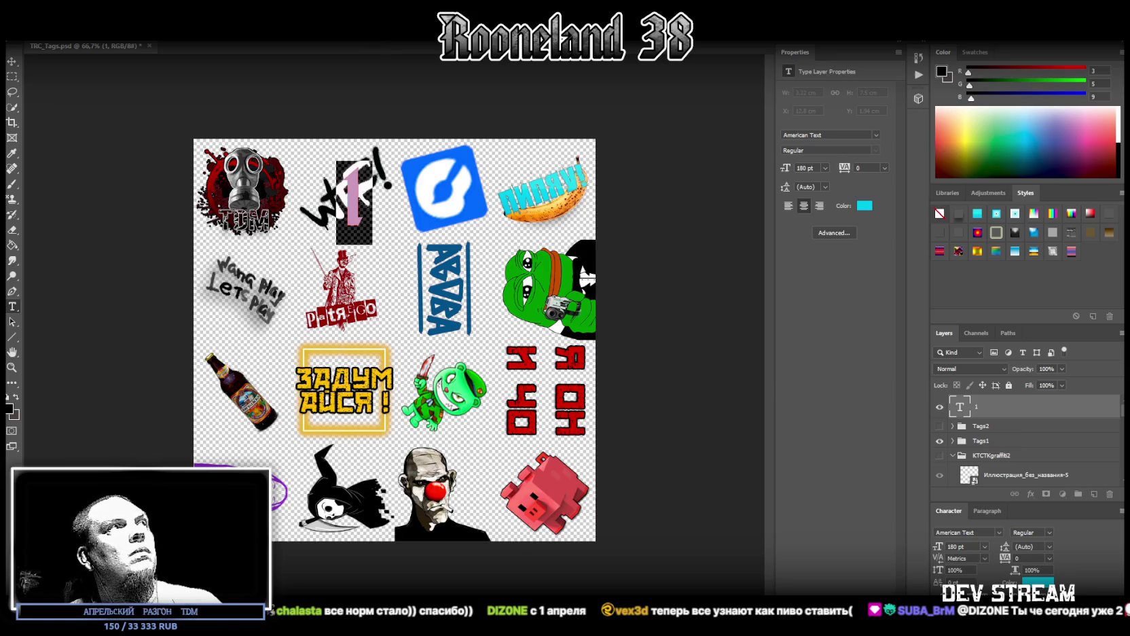
{"action": "left_click", "coordinate": [142, 35]}
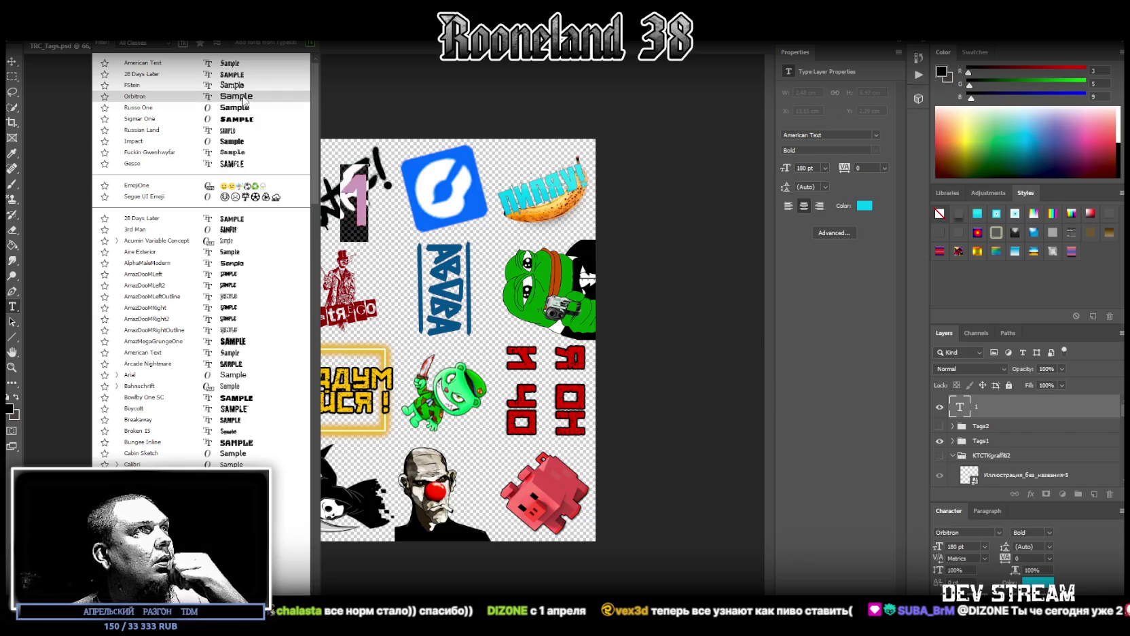
{"action": "left_click", "coordinate": [245, 100]}
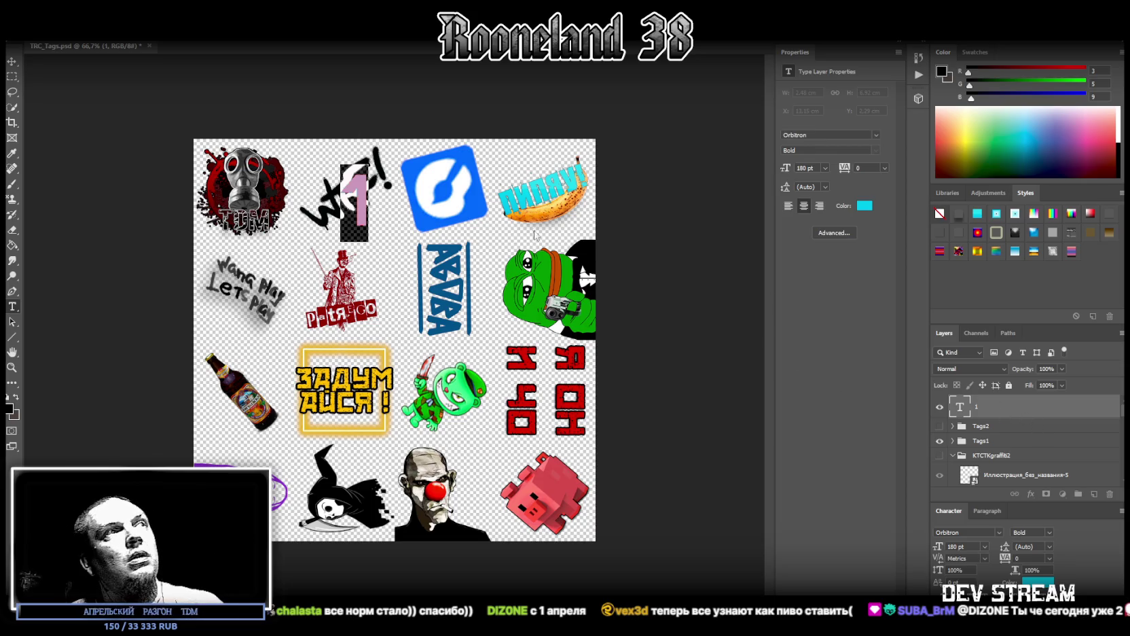
{"action": "key", "text": "Right"}
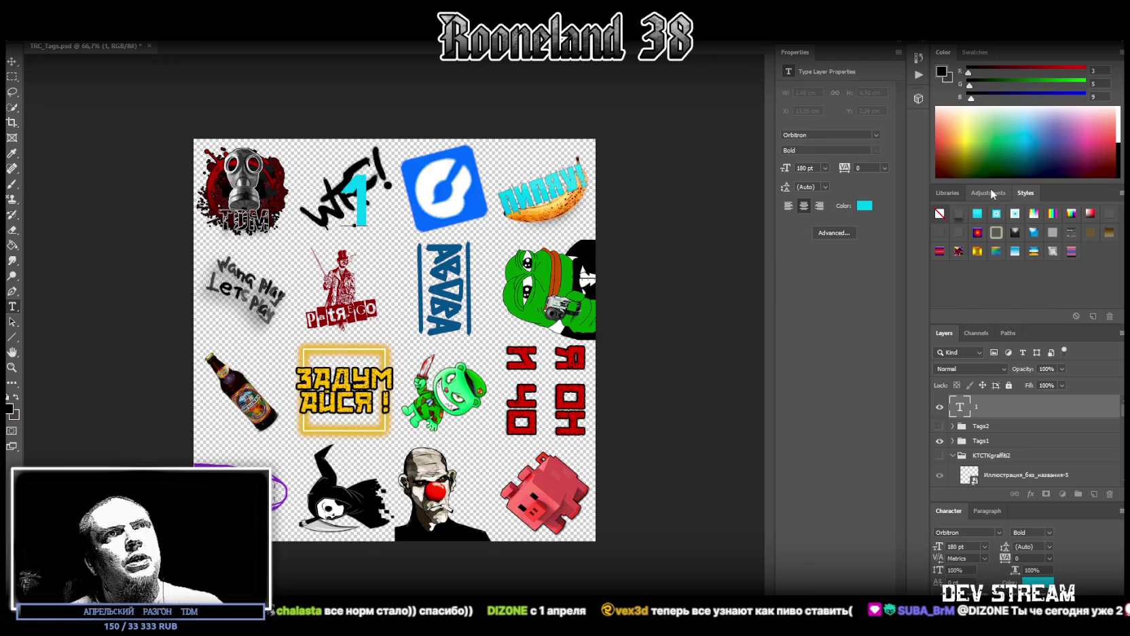
{"action": "left_click", "coordinate": [960, 232]}
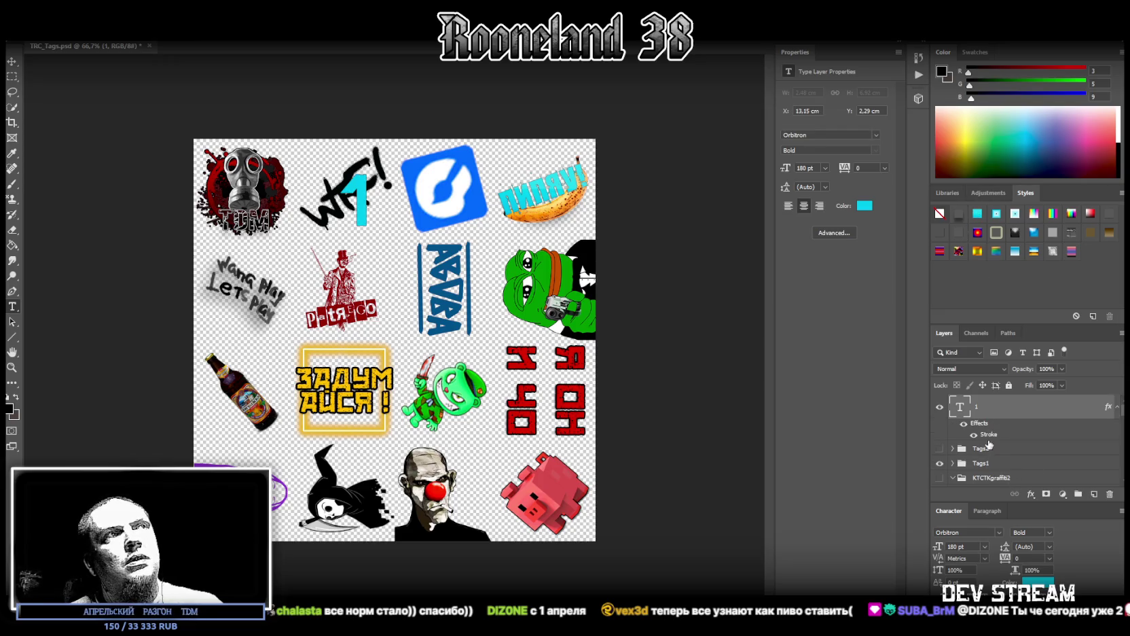
- Move the cyan 1 onto the TDM sticker and left-align the number text
{"action": "key", "text": "space"}
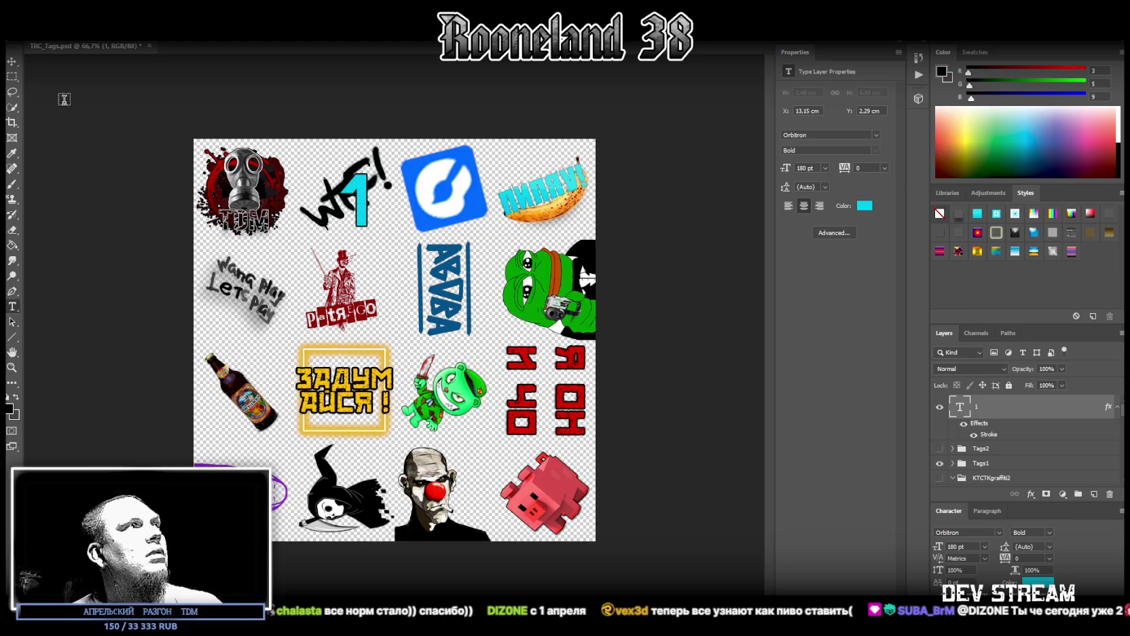
{"action": "left_click", "coordinate": [362, 200]}
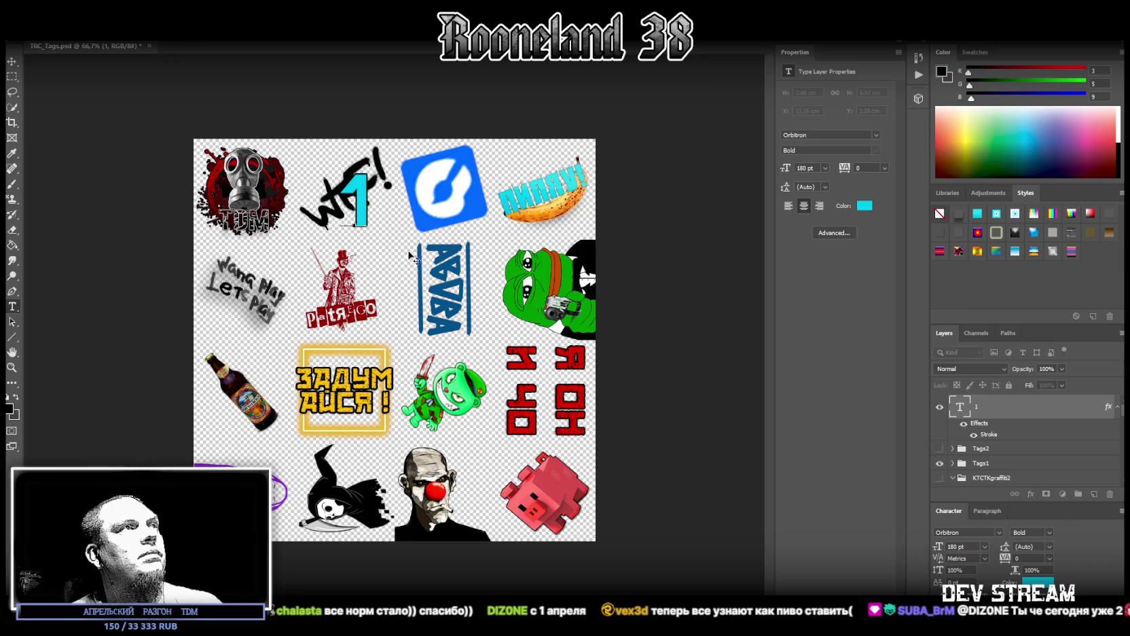
{"action": "mouse_move", "coordinate": [373, 260]}
{"action": "left_mouse_down"}
{"action": "mouse_move", "coordinate": [269, 261]}
{"action": "mouse_move", "coordinate": [292, 263]}
{"action": "left_mouse_up"}
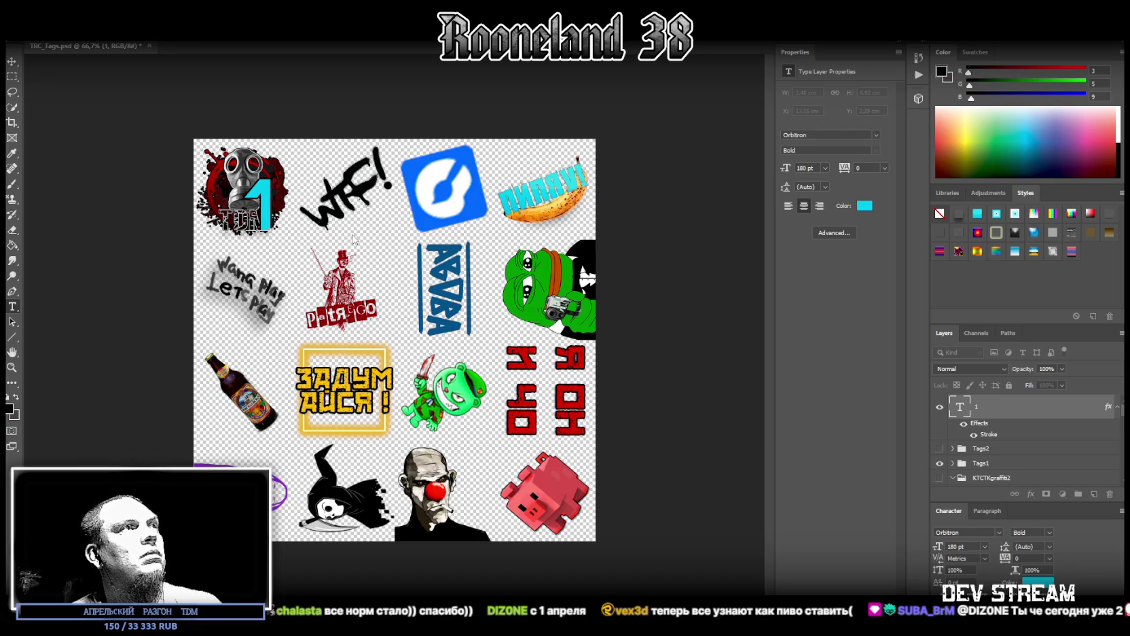
{"action": "key", "text": "ctrl+shift+l"}
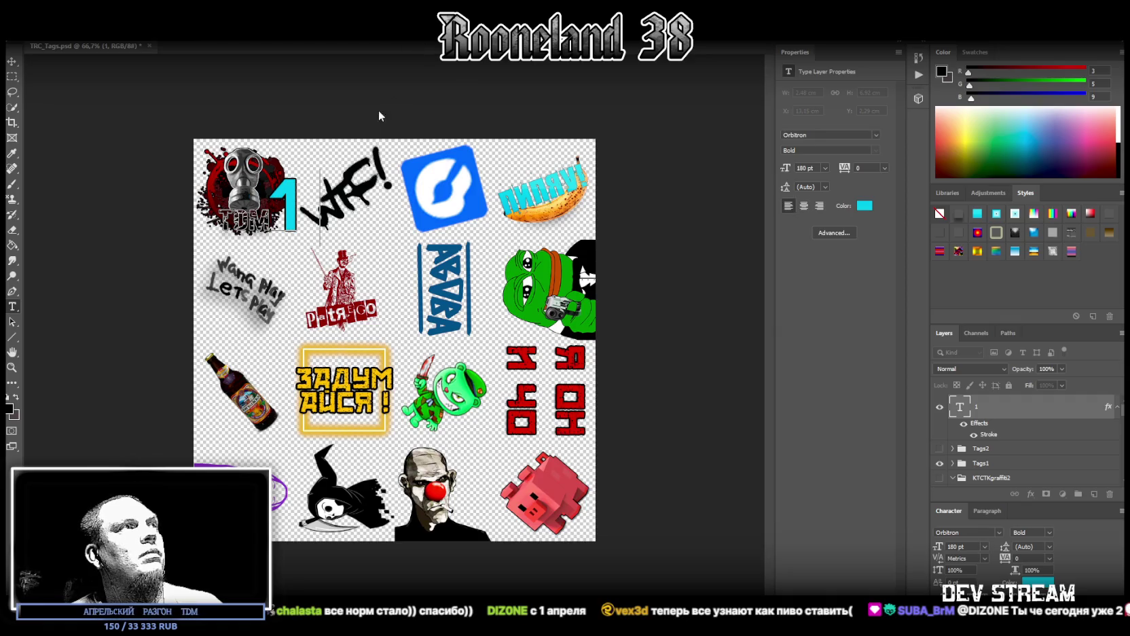
- Nudge the 1 slightly left and add a 2 so the layer reads '1 2'
{"action": "left_click", "coordinate": [292, 201]}
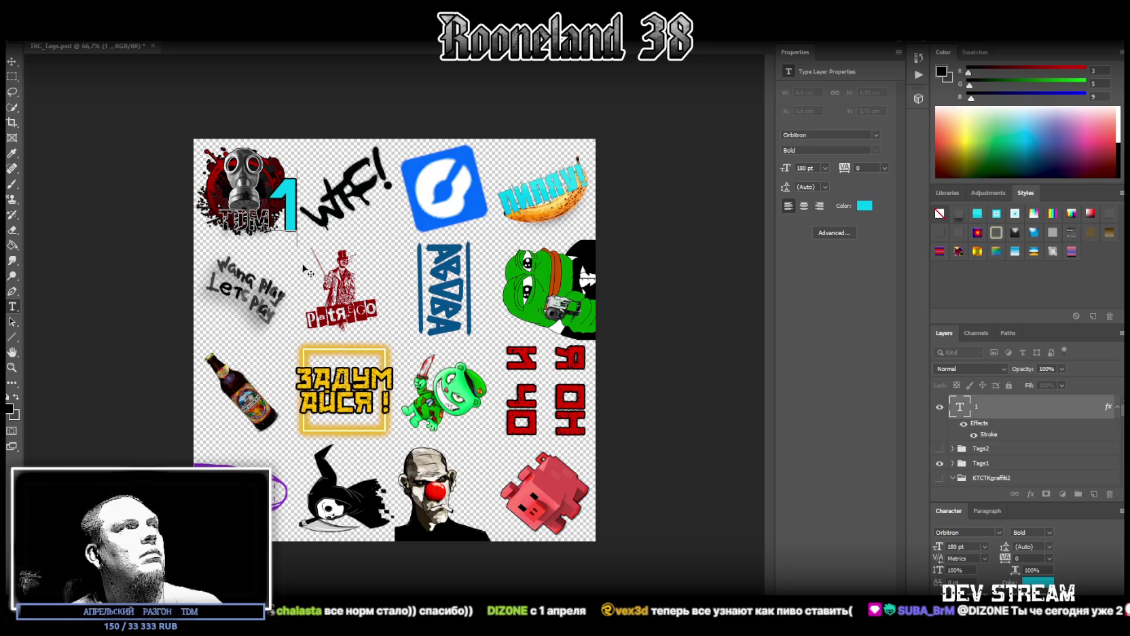
{"action": "left_click_drag", "start_coordinate": [303, 269], "coordinate": [300, 271]}
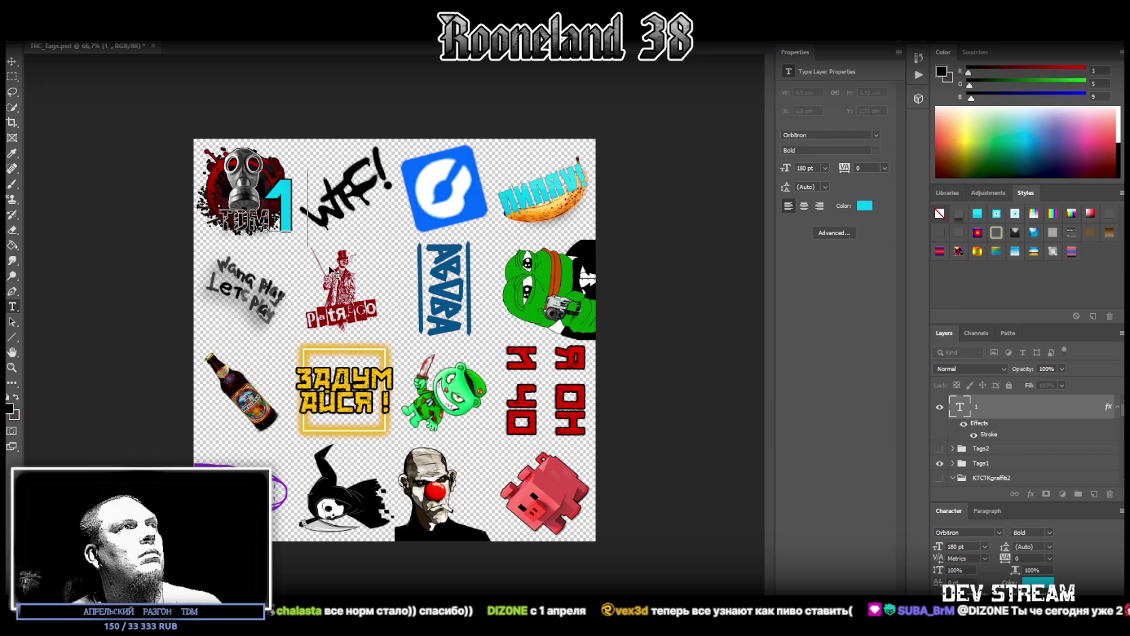
{"action": "type", "text": "2"}
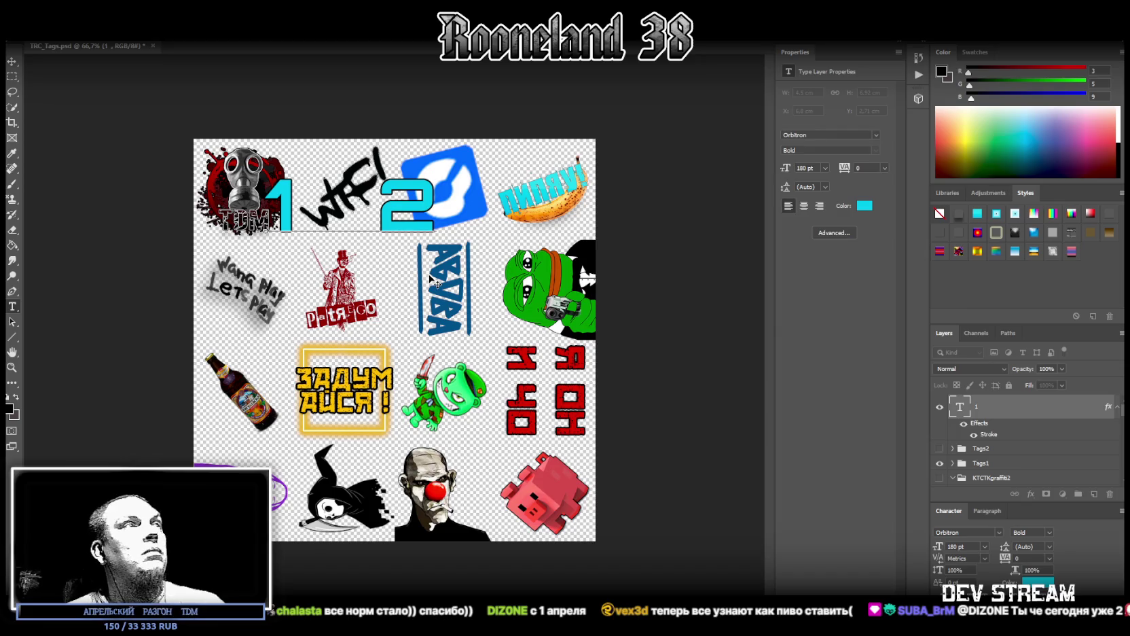
{"action": "key", "text": "Left"}
{"action": "key", "text": "Left"}
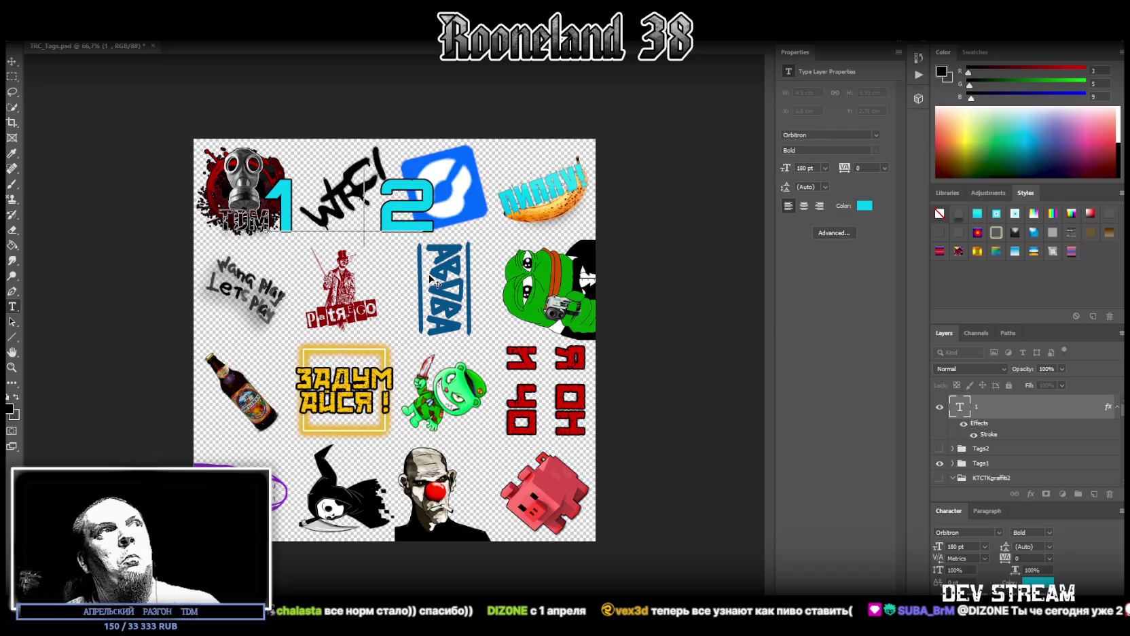
{"action": "key", "text": "Delete"}
{"action": "key", "text": "BackSpace"}
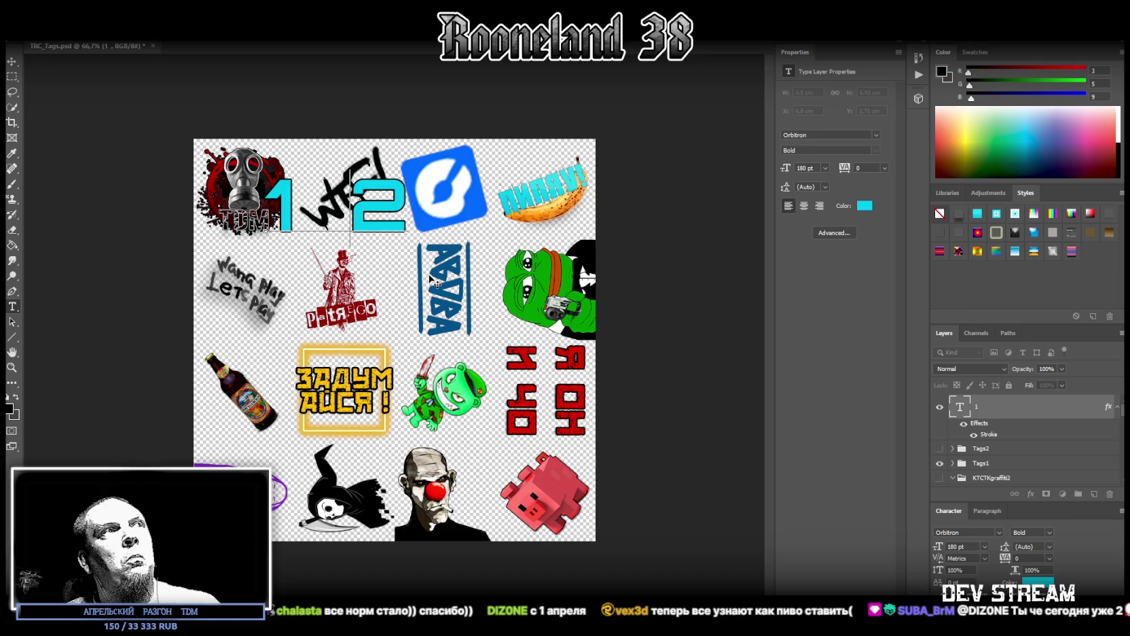
{"action": "key", "text": "ctrl+a"}
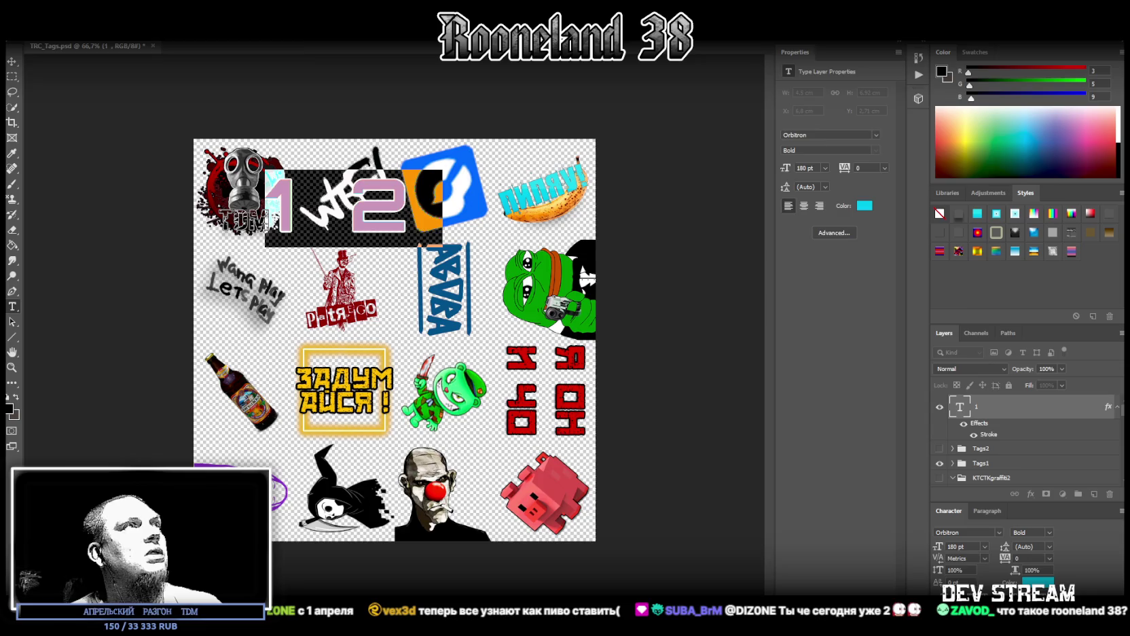
- Resize the numbers to 120 pt and move them onto the top-left gas-mask sticker
{"action": "type", "text": "120"}
{"action": "key", "text": "Return"}
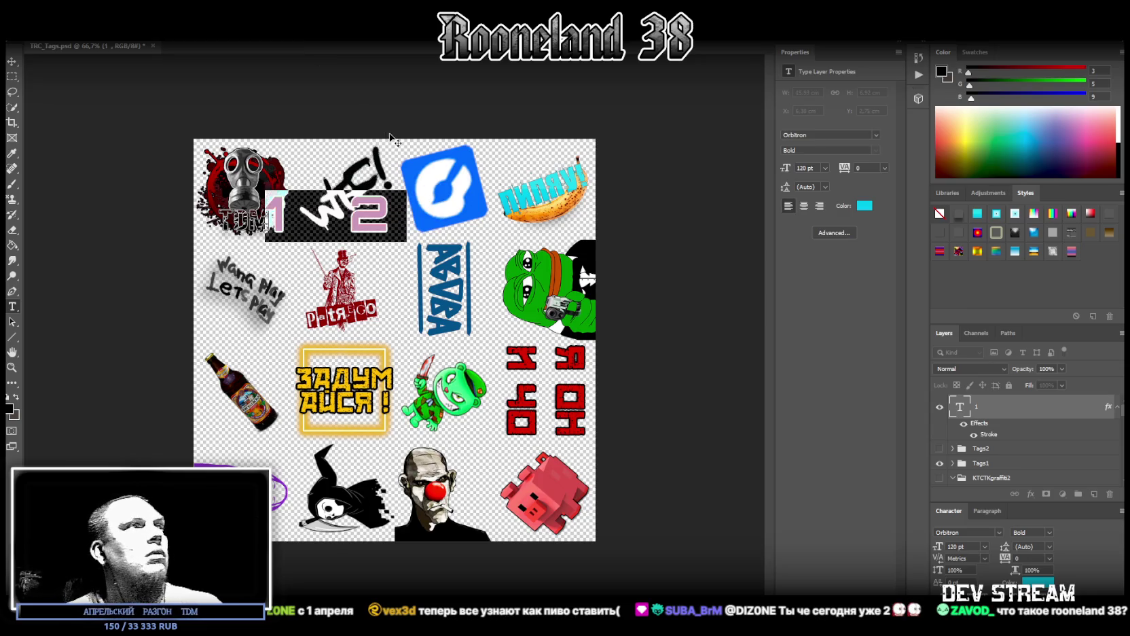
{"action": "left_click_drag", "start_coordinate": [396, 281], "coordinate": [324, 225]}
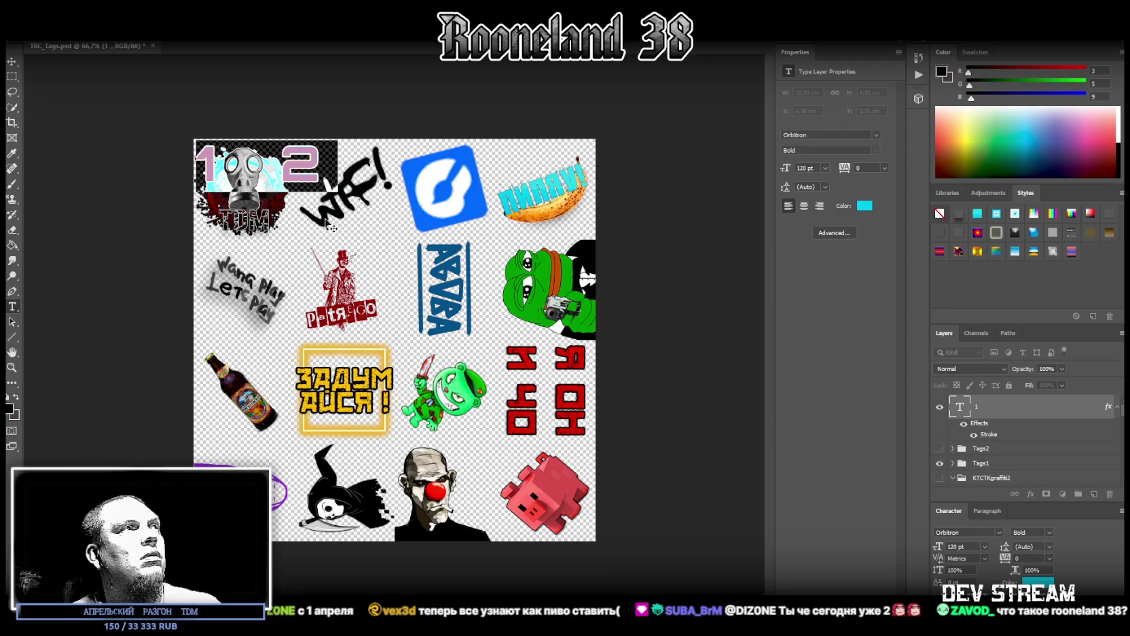
- Add labels 3 through 11 and 13 across three lines of the number text
{"action": "left_click", "coordinate": [330, 163]}
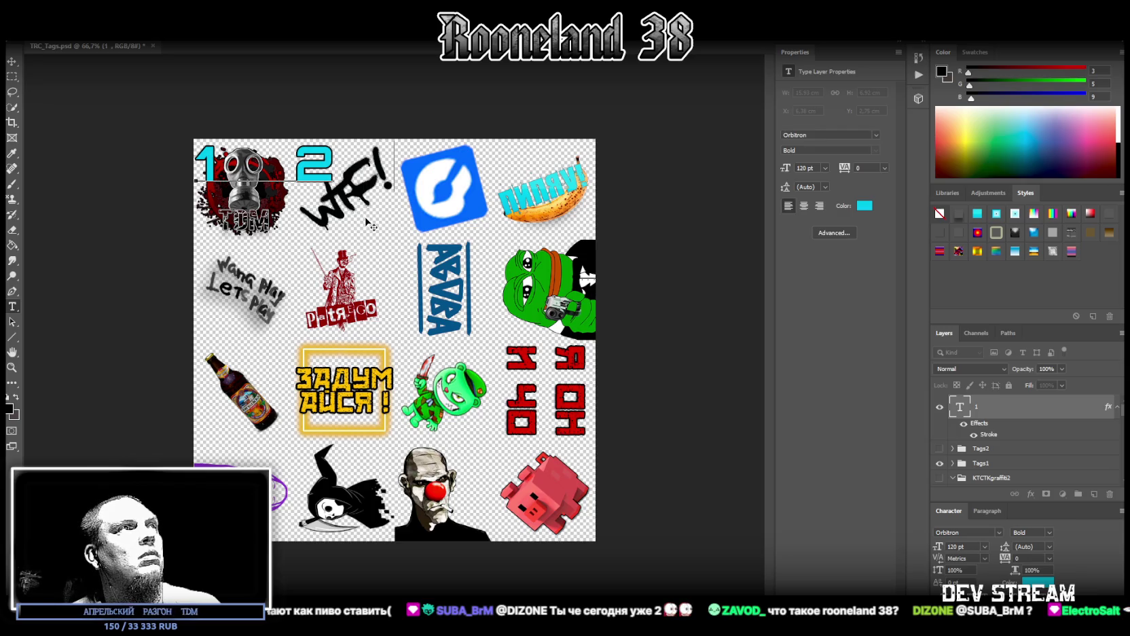
{"action": "type", "text": " 3"}
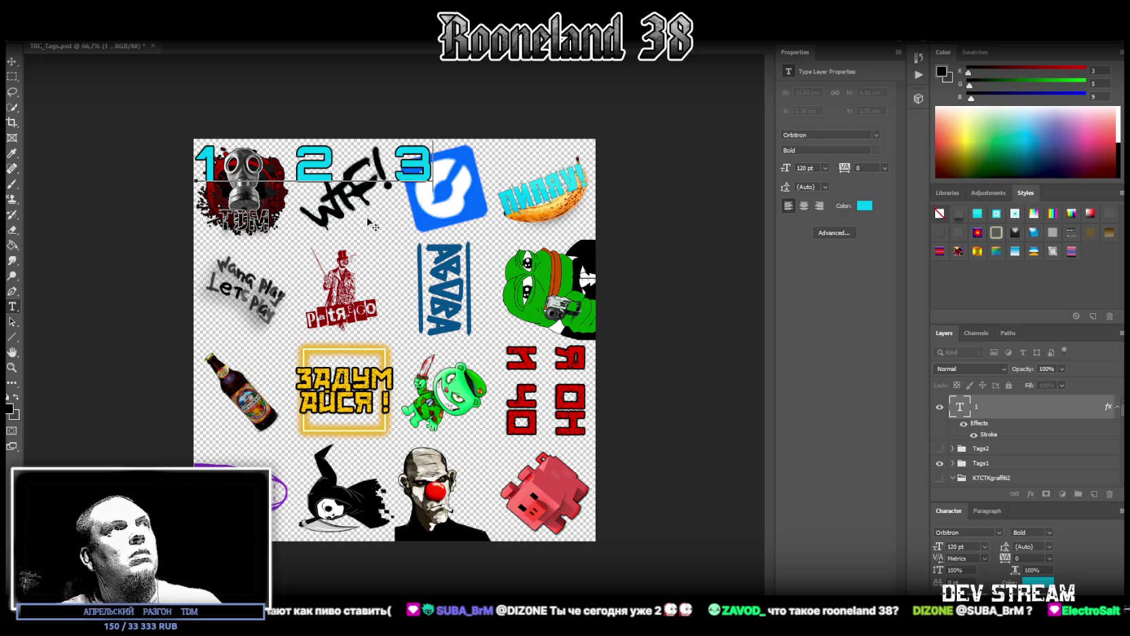
{"action": "type", "text": "  4"}
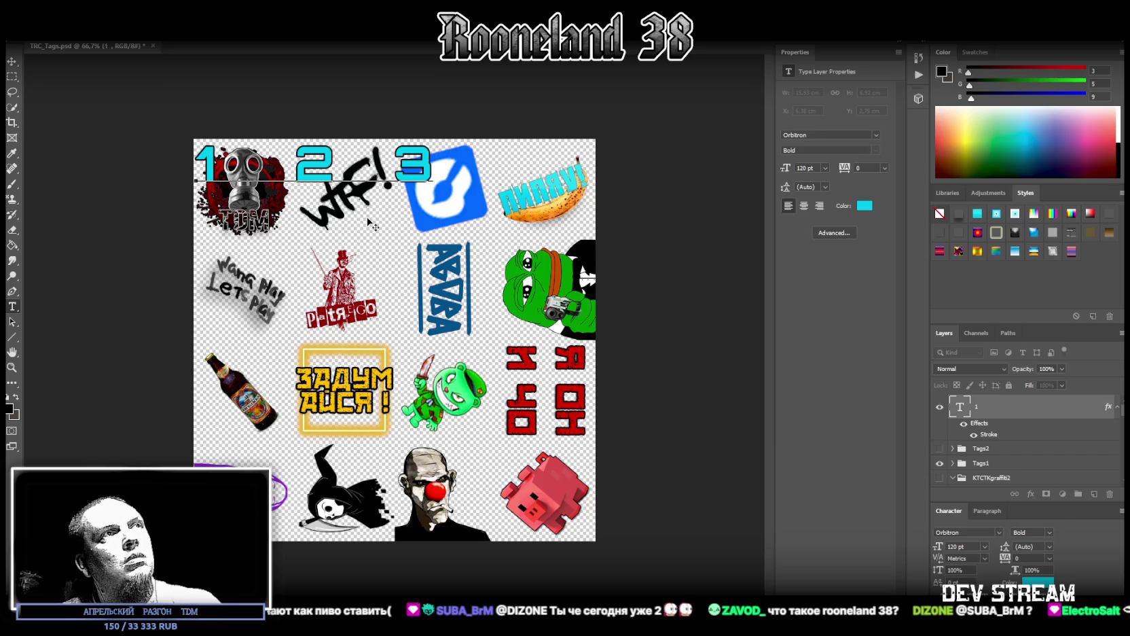
{"action": "key", "text": "Return"}
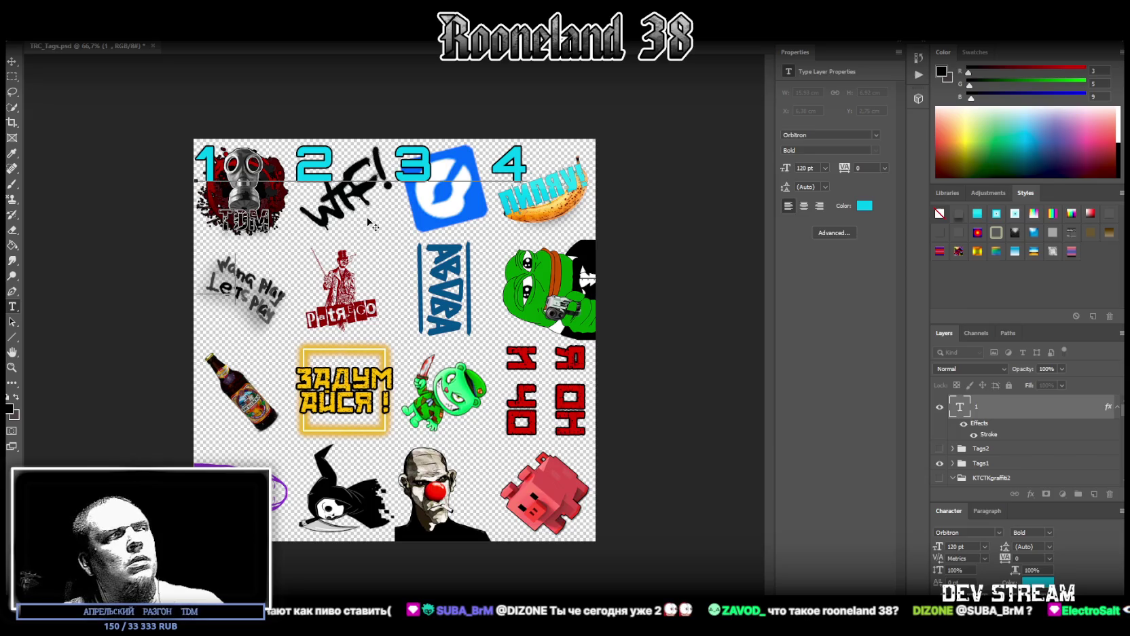
{"action": "type", "text": "5"}
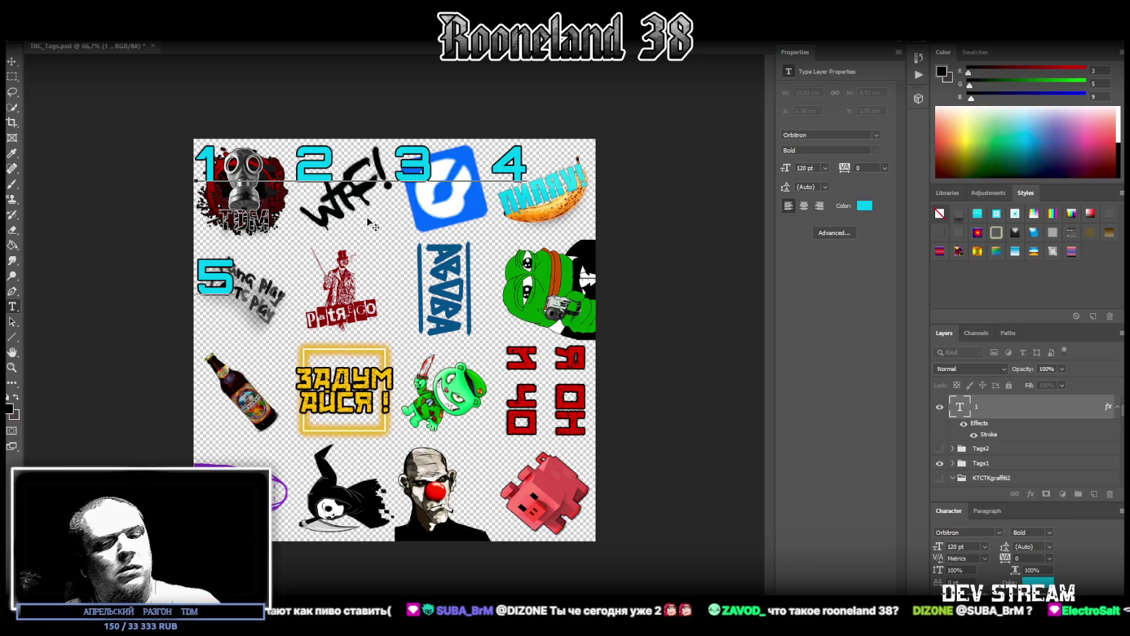
{"action": "type", "text": "6"}
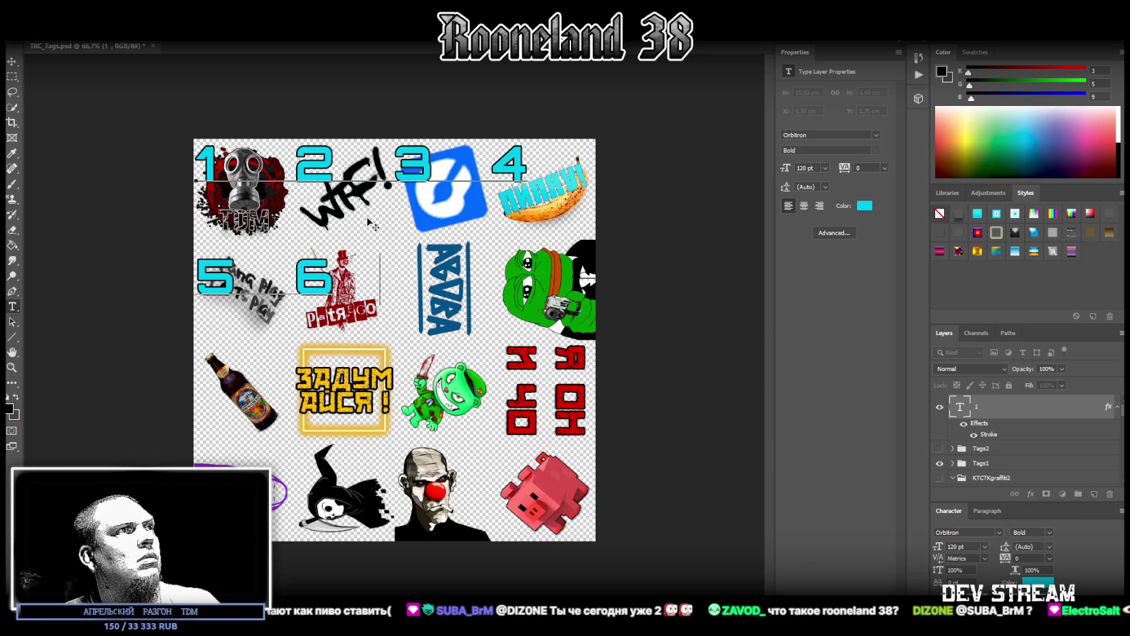
{"action": "type", "text": "    7"}
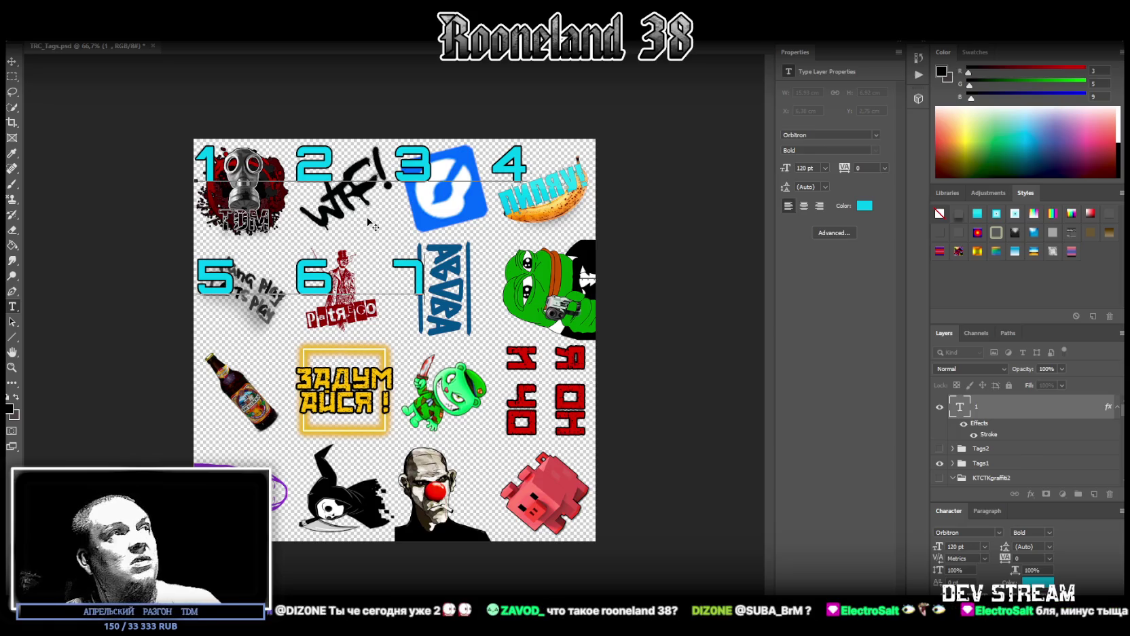
{"action": "type", "text": "    8"}
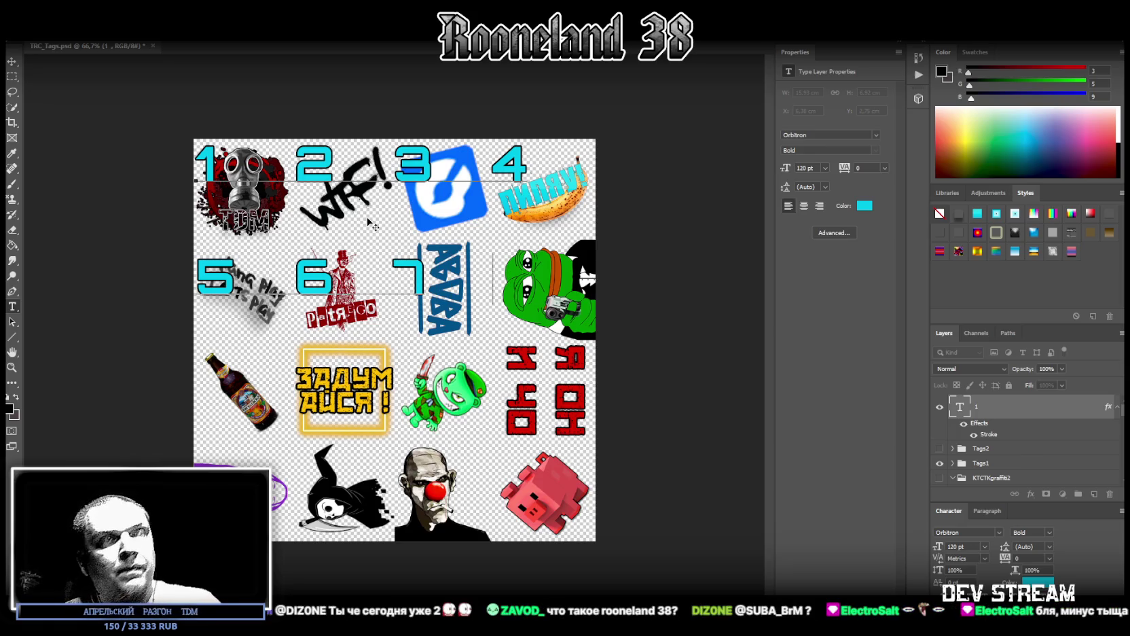
{"action": "key", "text": "Return"}
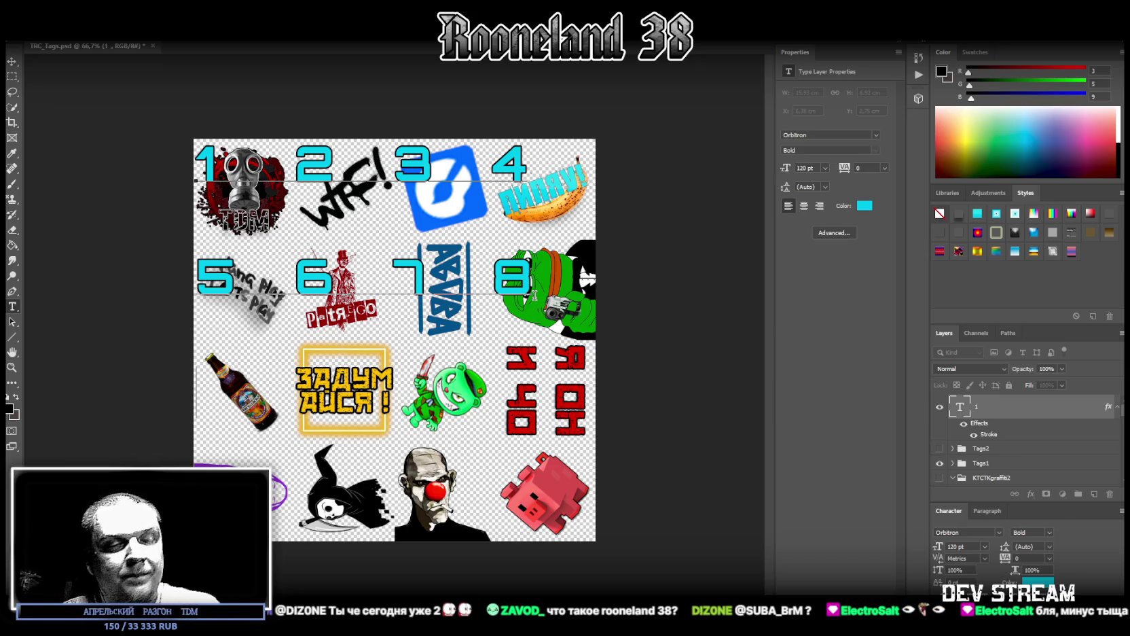
{"action": "type", "text": "9"}
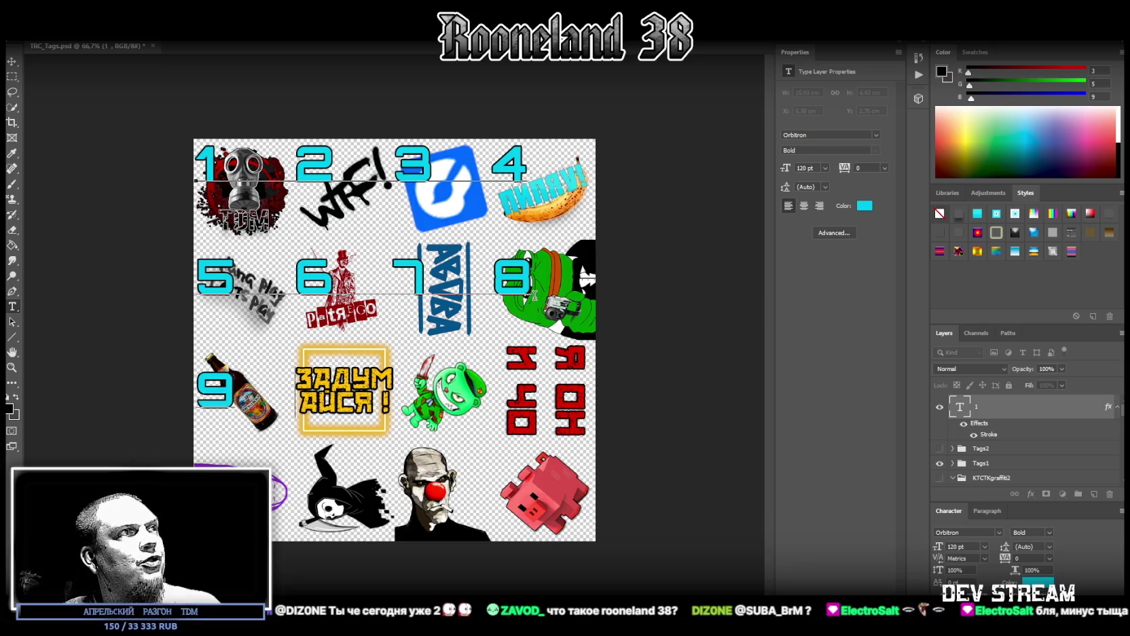
{"action": "type", "text": "    10"}
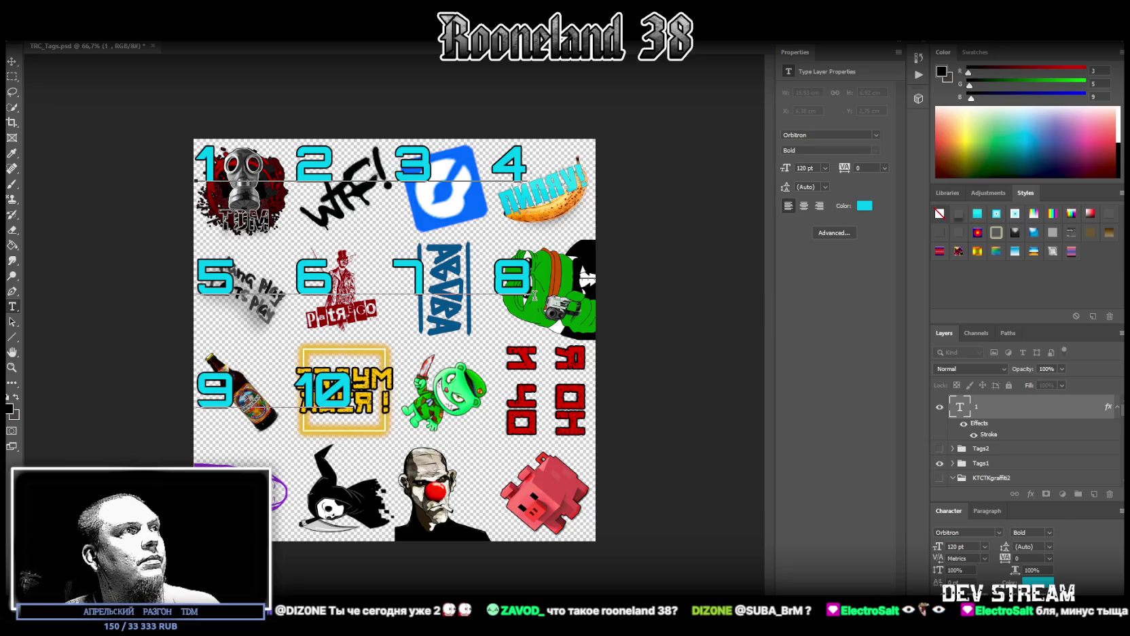
{"action": "key", "text": "Left"}
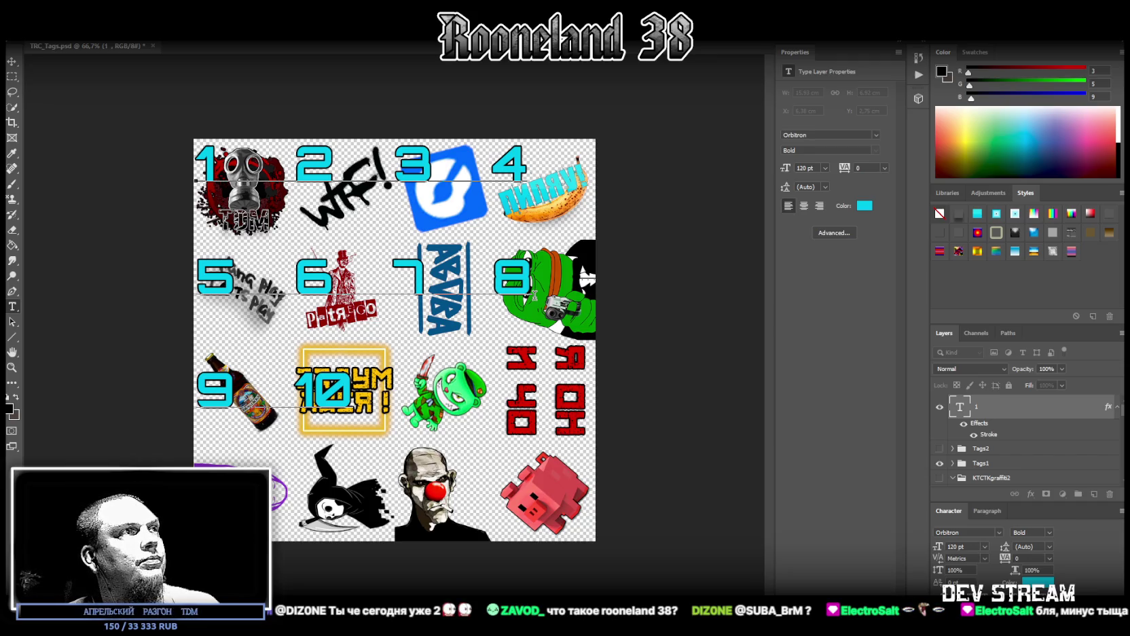
{"action": "type", "text": "11   "}
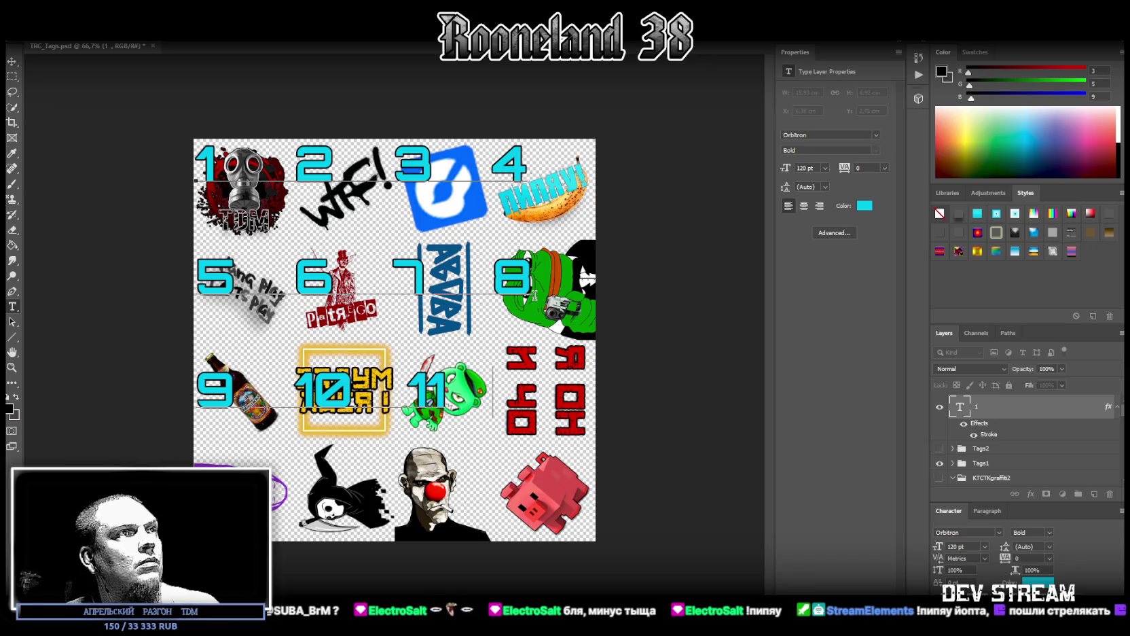
{"action": "type", "text": "13"}
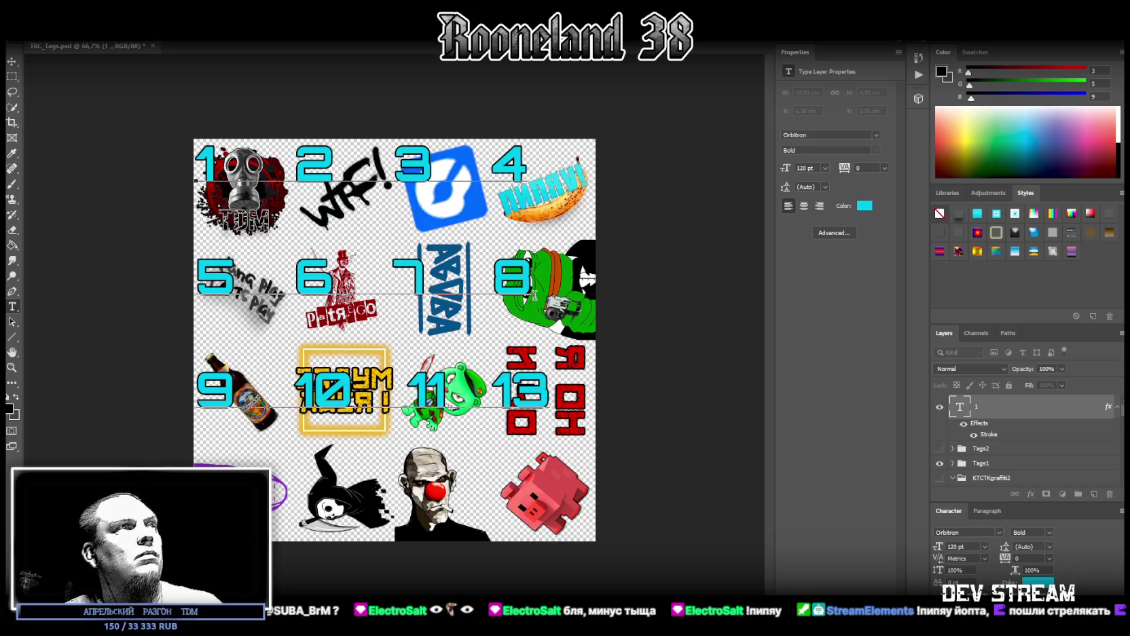
- Set the number text's leading to 124 pt to match the sticker rows
{"action": "key", "text": "ctrl+a"}
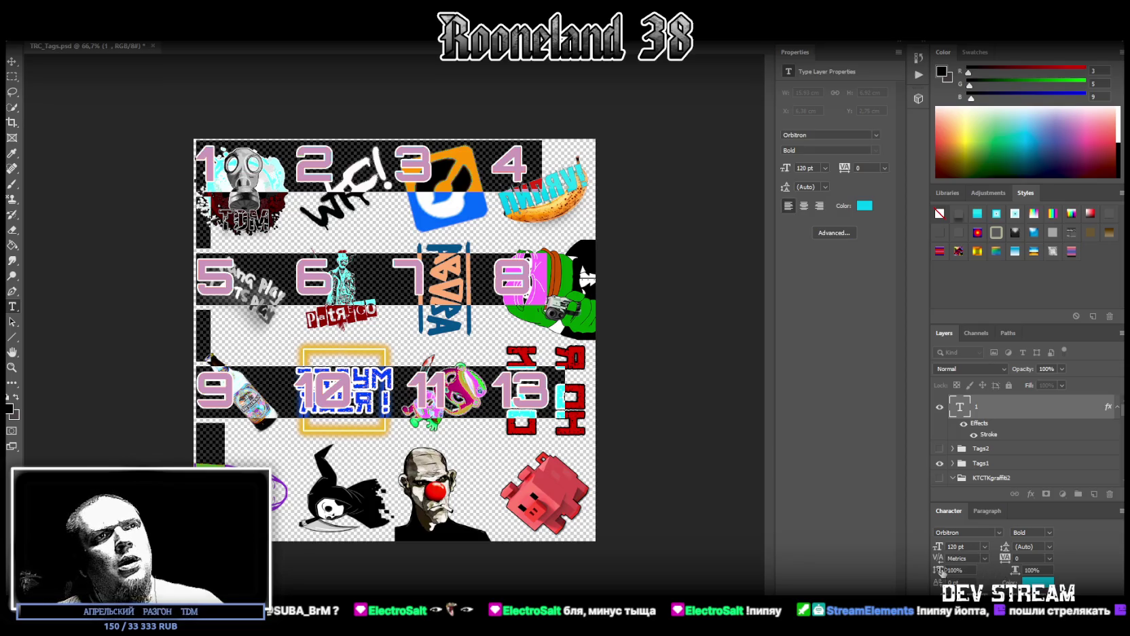
{"action": "left_click_drag", "start_coordinate": [941, 571], "coordinate": [911, 571]}
{"action": "key", "text": "ctrl+z"}
{"action": "mouse_move", "coordinate": [973, 578]}
{"action": "left_mouse_down"}
{"action": "mouse_move", "coordinate": [985, 577]}
{"action": "mouse_move", "coordinate": [975, 463]}
{"action": "left_mouse_up"}
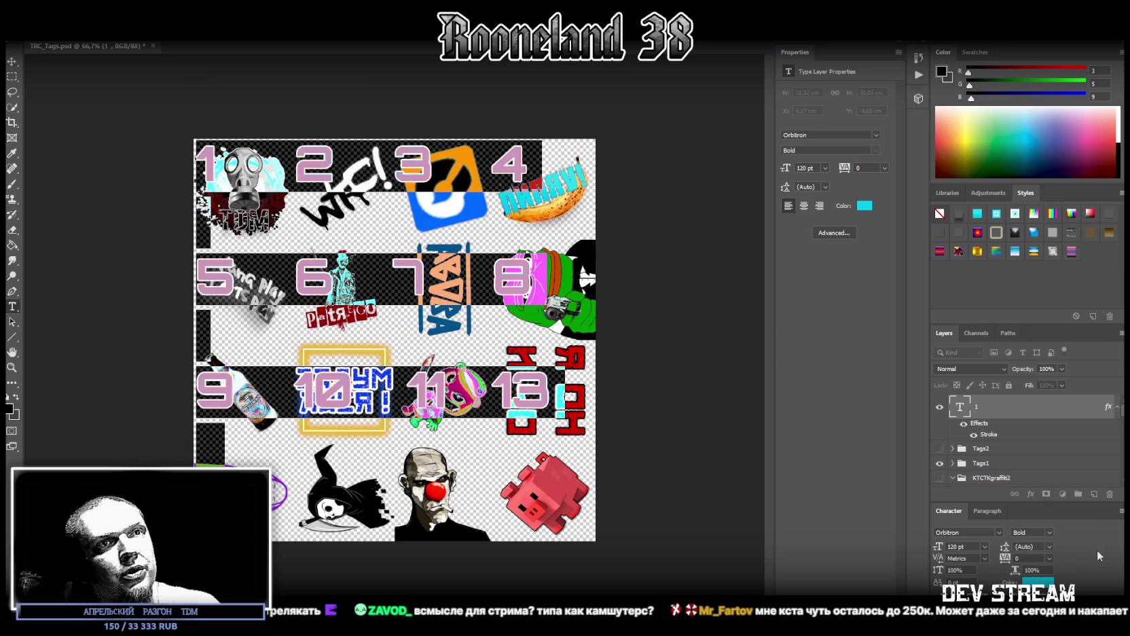
{"action": "left_click_drag", "start_coordinate": [1006, 547], "coordinate": [991, 543]}
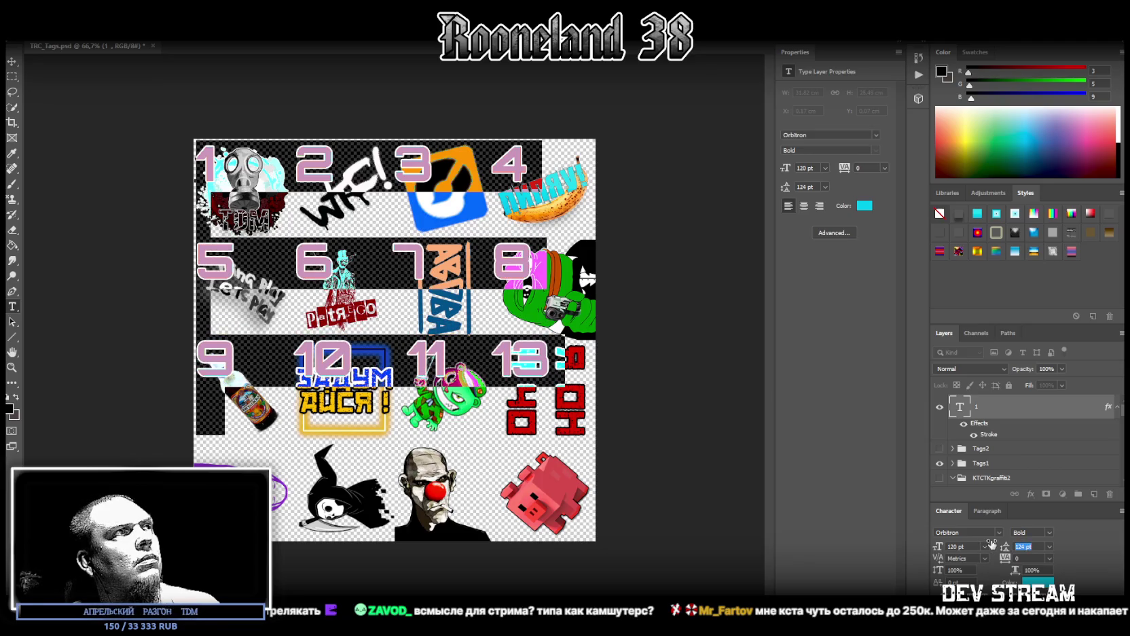
{"action": "left_click", "coordinate": [798, 512]}
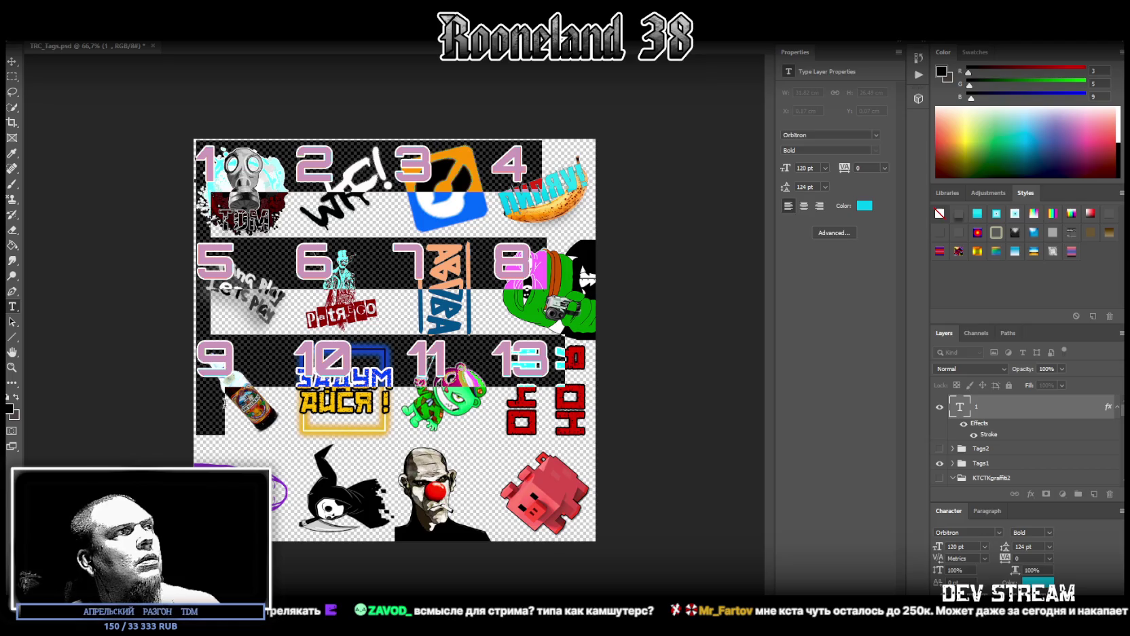
- Add a fourth row of labels: 14, 15, 16 and 17
{"action": "left_click", "coordinate": [241, 425]}
{"action": "key", "text": "Return"}
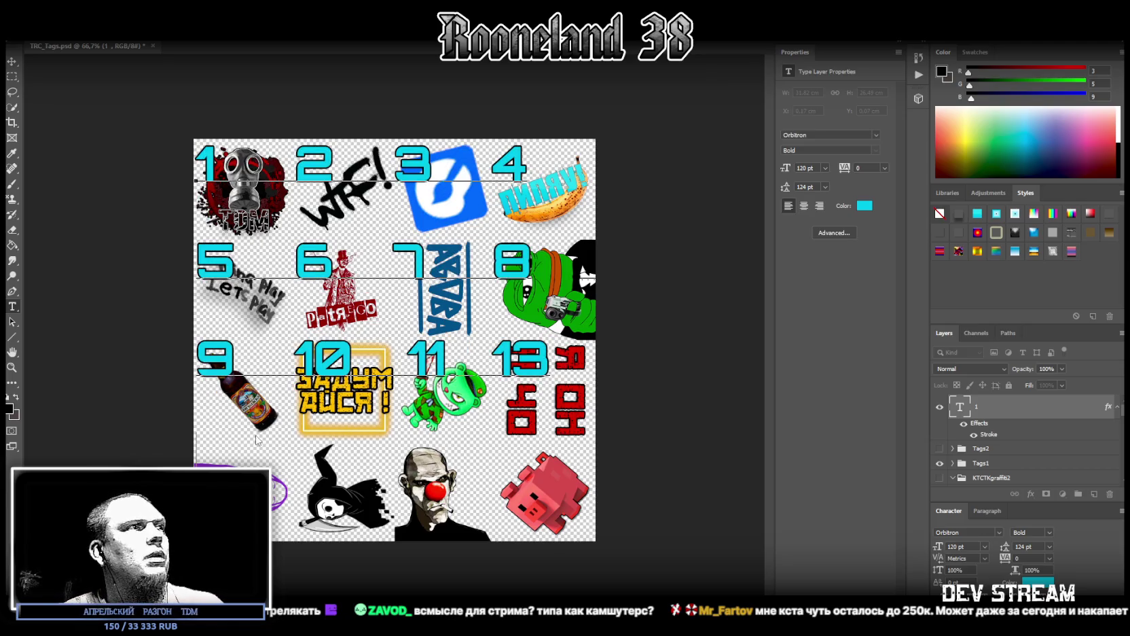
{"action": "type", "text": "14"}
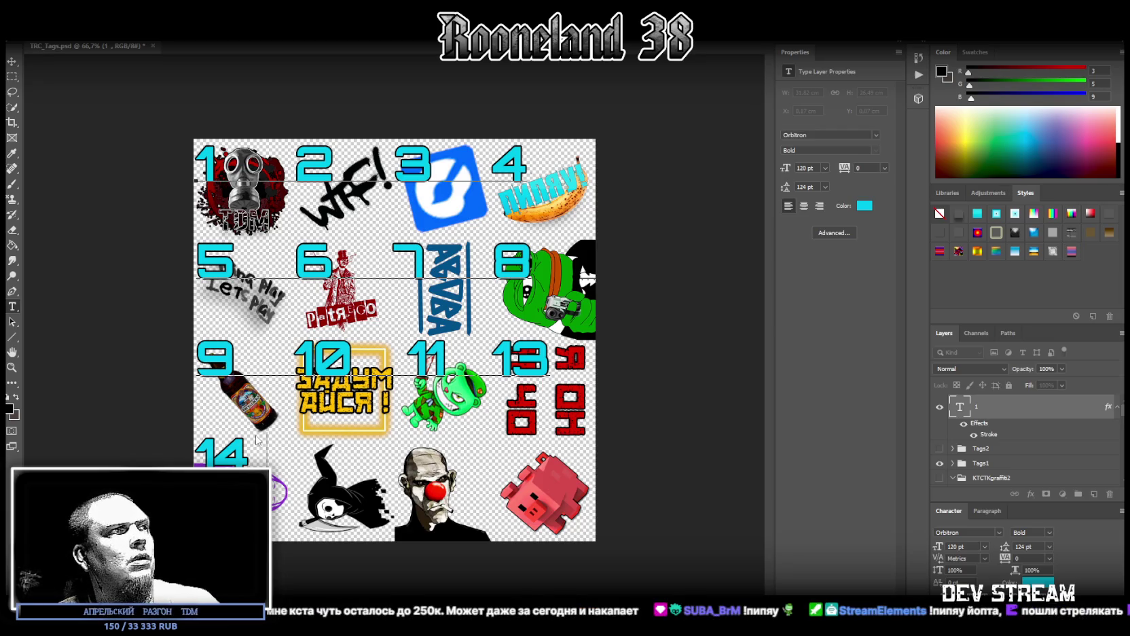
{"action": "type", "text": "   15"}
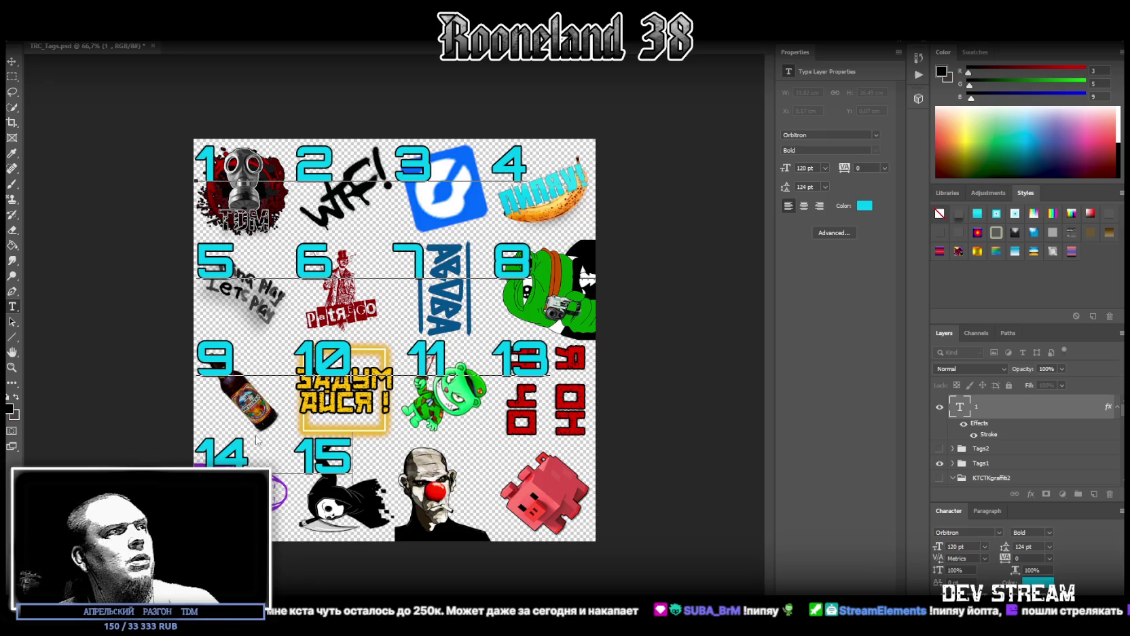
{"action": "type", "text": "    16"}
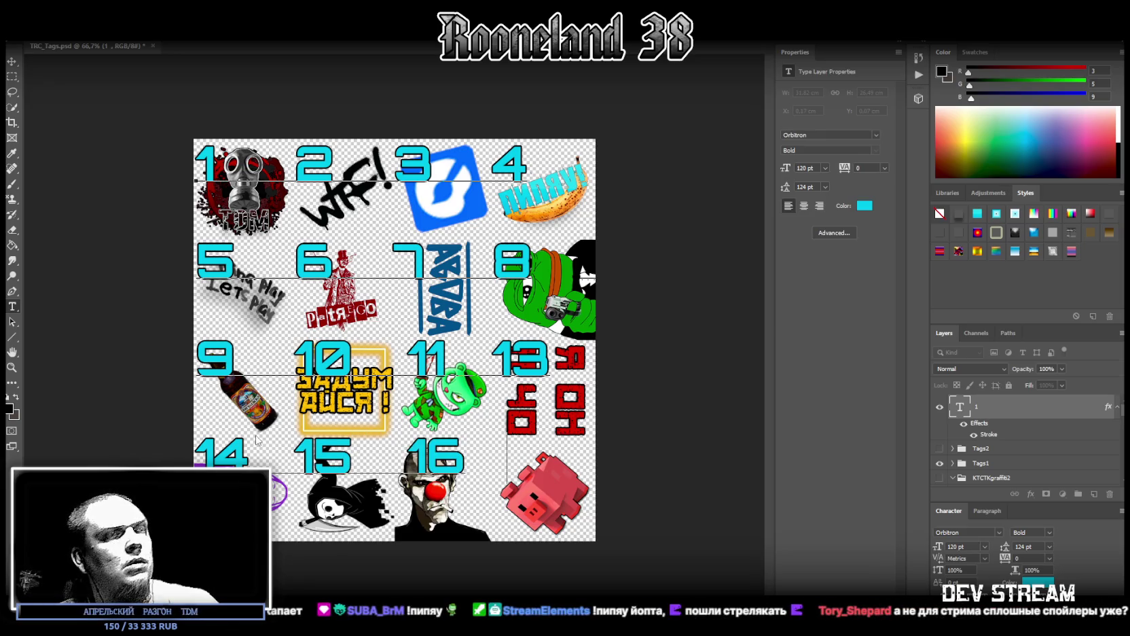
{"action": "type", "text": "  17"}
- Tighten the spacing before 16, 17, 13 and 11 so labels align, and commit the text
{"action": "key", "text": "Left"}
{"action": "key", "text": "Left"}
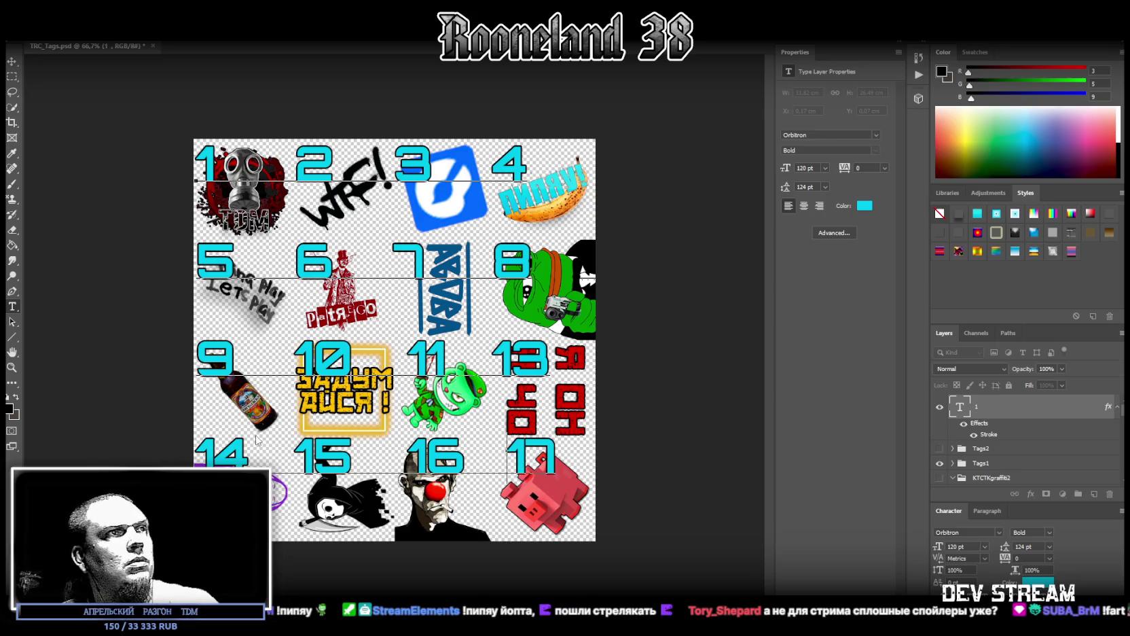
{"action": "key", "text": "BackSpace"}
{"action": "key", "text": "Left"}
{"action": "key", "text": "Left"}
{"action": "key", "text": "Left"}
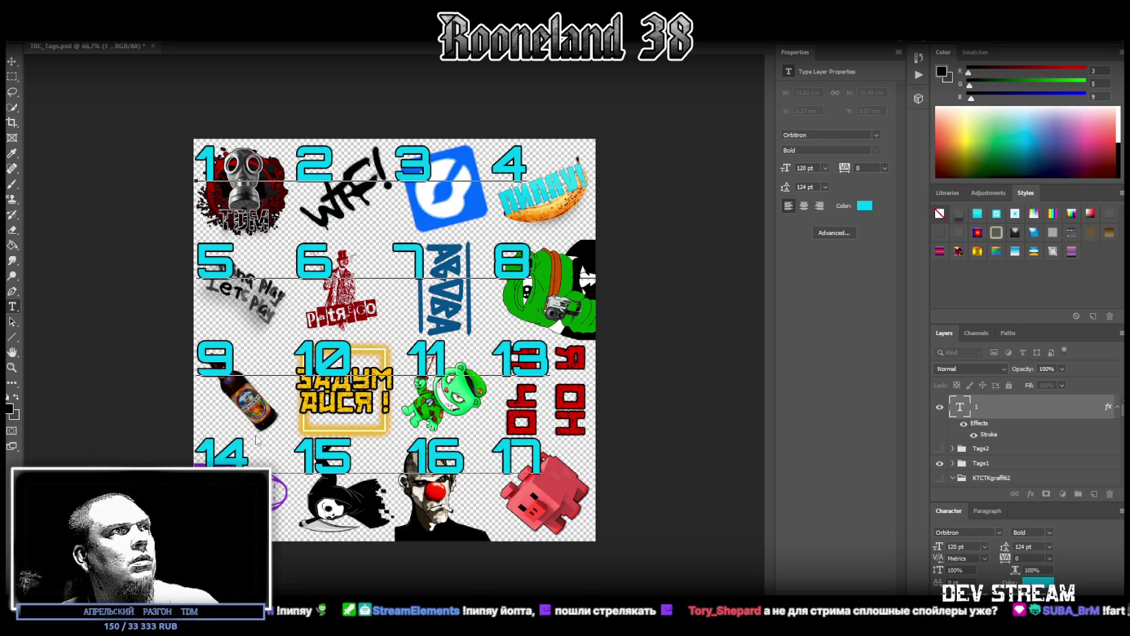
{"action": "key", "text": "BackSpace"}
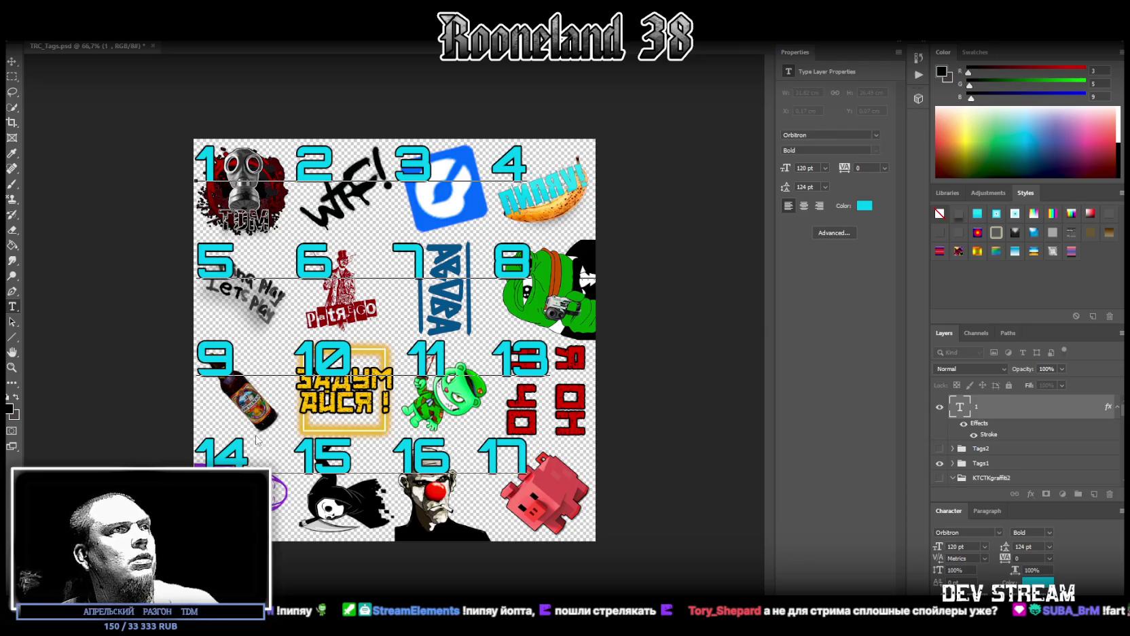
{"action": "key", "text": "Left"}
{"action": "key", "text": "Up"}
{"action": "key", "text": "Left"}
{"action": "key", "text": "Left"}
{"action": "key", "text": "Left"}
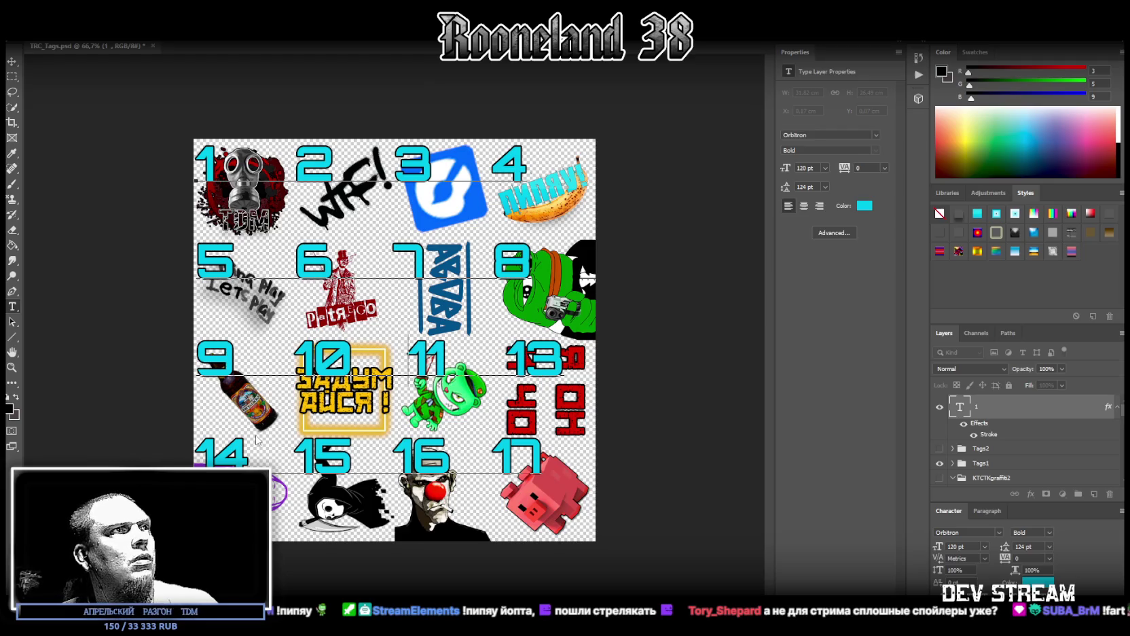
{"action": "key", "text": "BackSpace"}
{"action": "key", "text": "Up"}
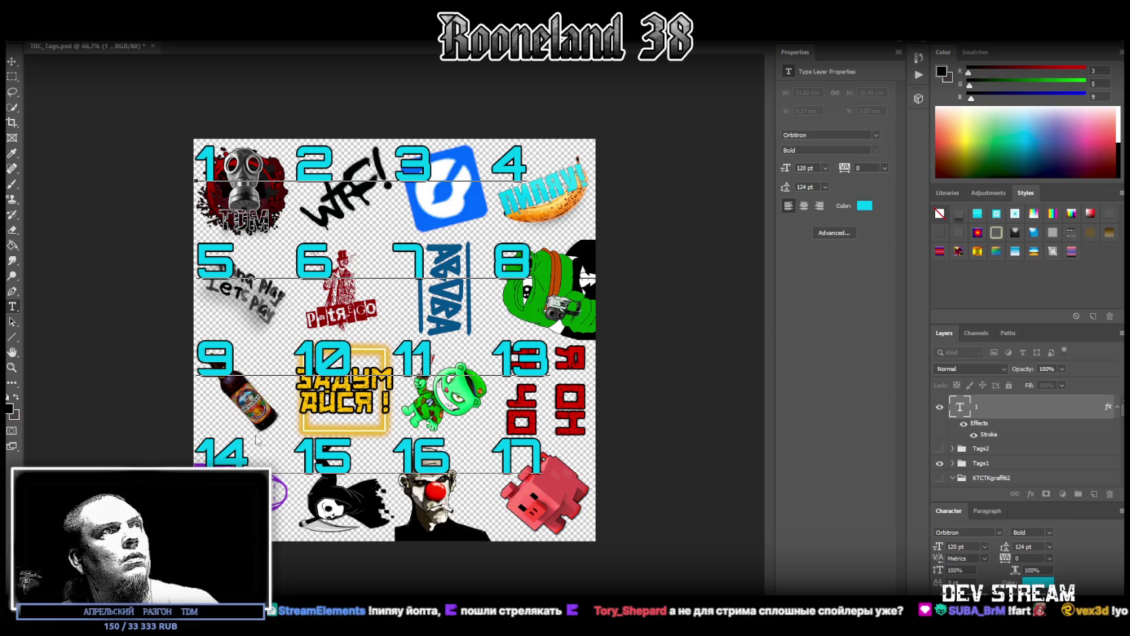
{"action": "left_click", "coordinate": [656, 450]}
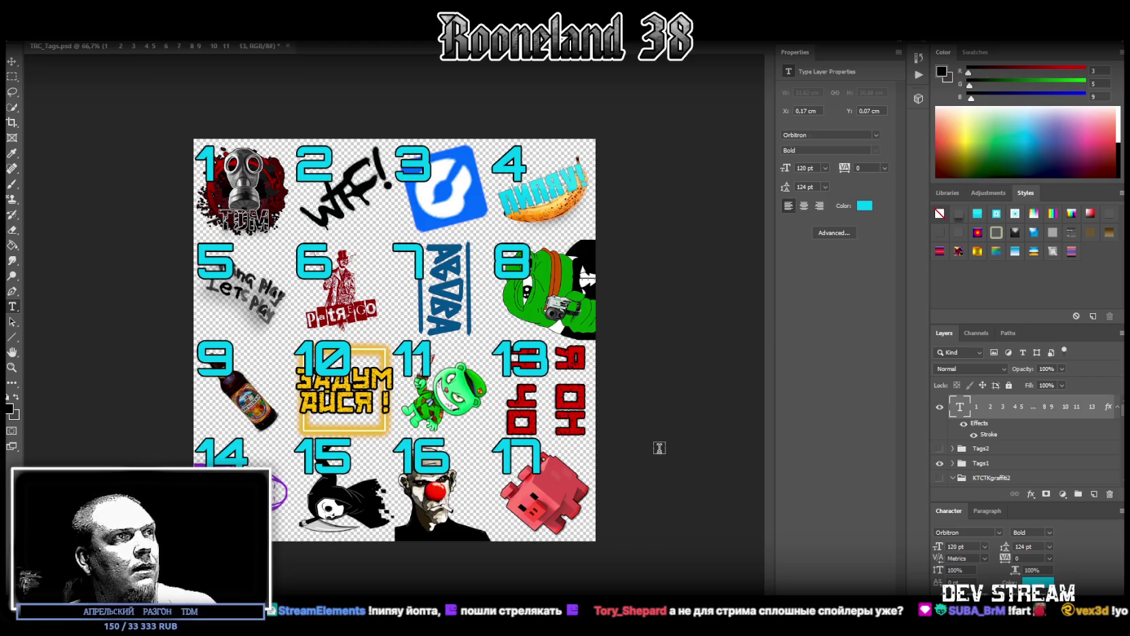
- Nudge the number labels slightly upward over the stickers with the Move tool
{"action": "left_click", "coordinate": [12, 61]}
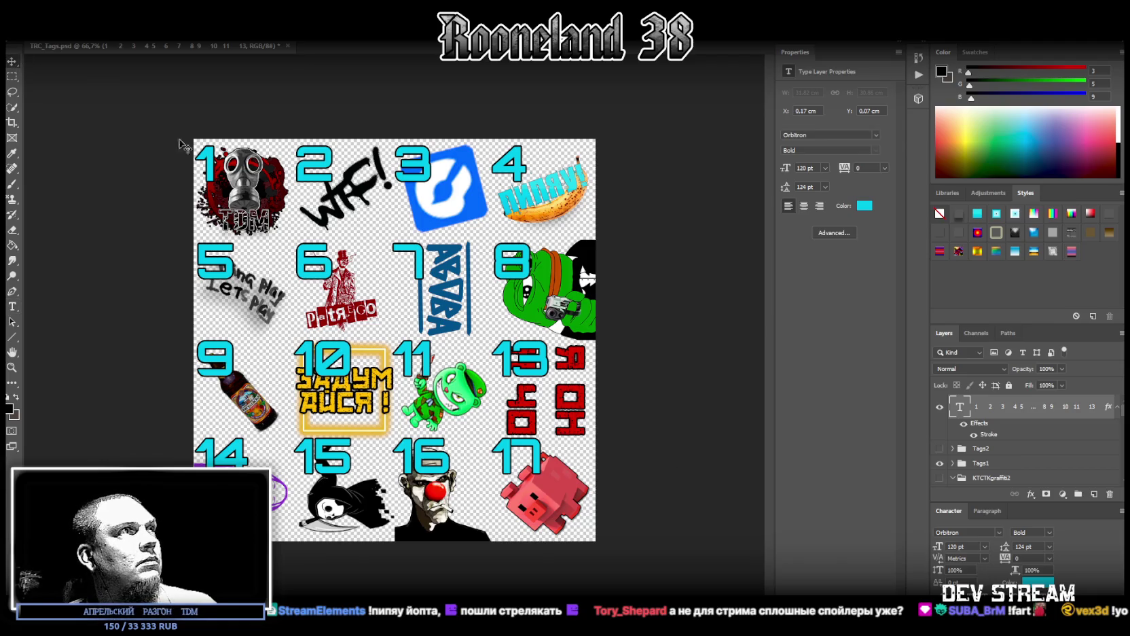
{"action": "mouse_move", "coordinate": [253, 203]}
{"action": "left_mouse_down"}
{"action": "mouse_move", "coordinate": [286, 225]}
{"action": "mouse_move", "coordinate": [252, 221]}
{"action": "mouse_move", "coordinate": [254, 197]}
{"action": "left_mouse_up"}
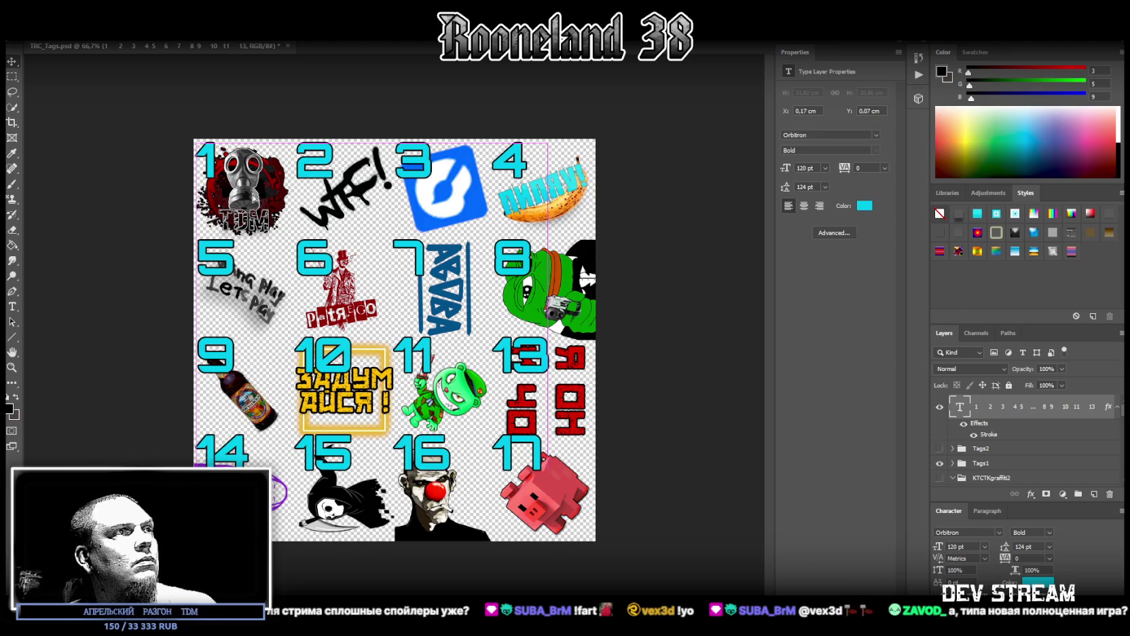
{"action": "key", "text": "alt+f"}
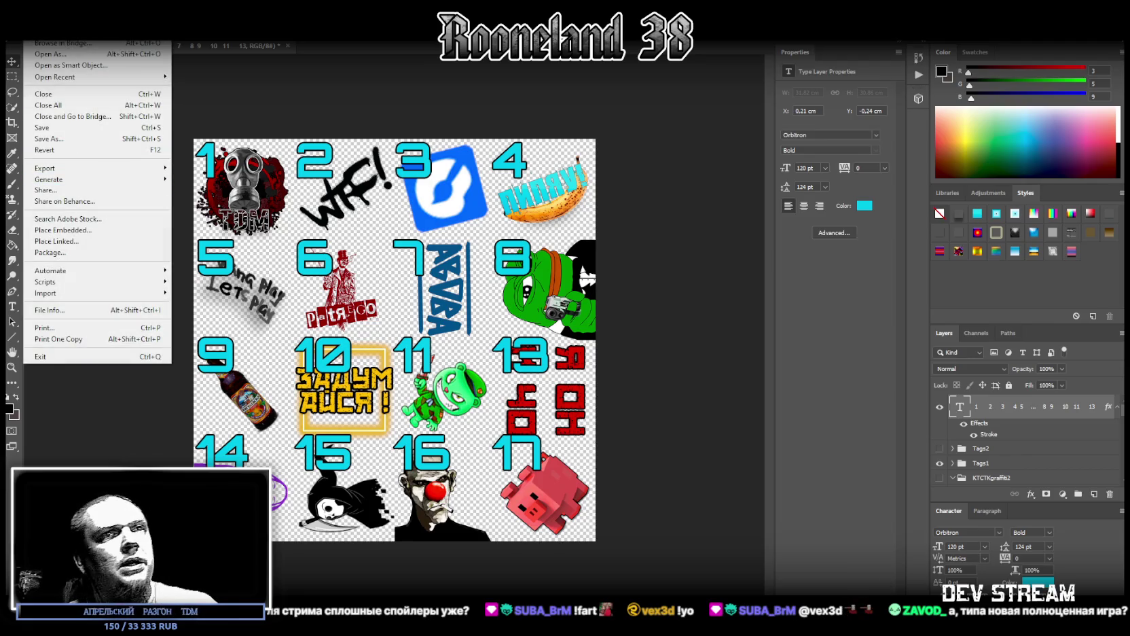
{"action": "key", "text": "Escape"}
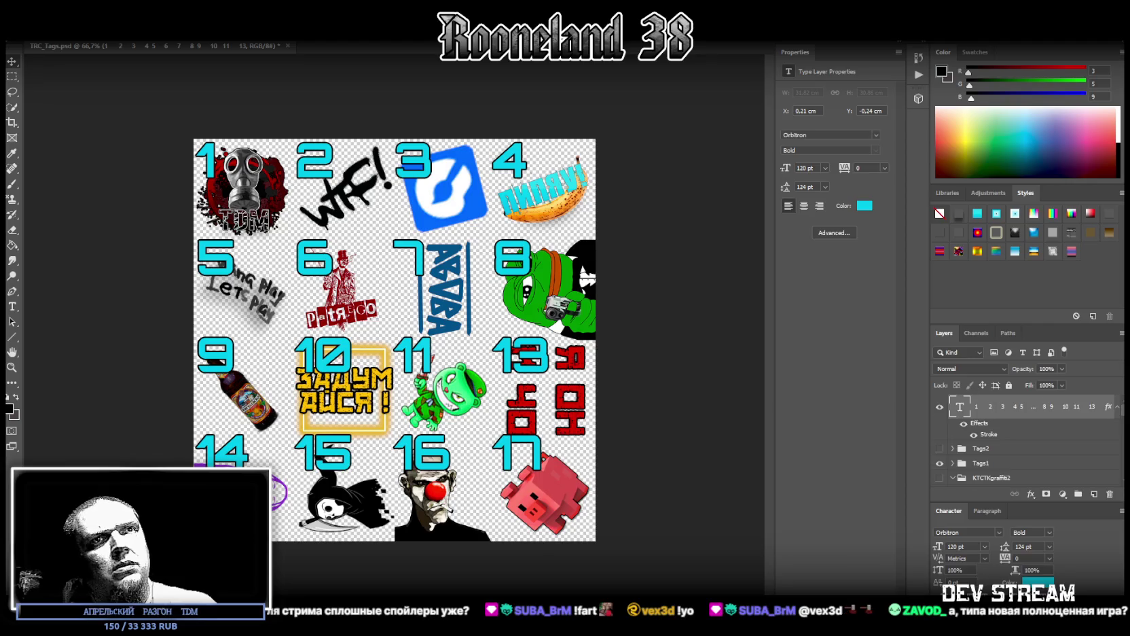
- Preview the labels against the black Background layer, then hide it again
{"action": "scroll", "coordinate": [1026, 438], "scroll_direction": "down", "scroll_amount": 5}
{"action": "left_click", "coordinate": [940, 475]}
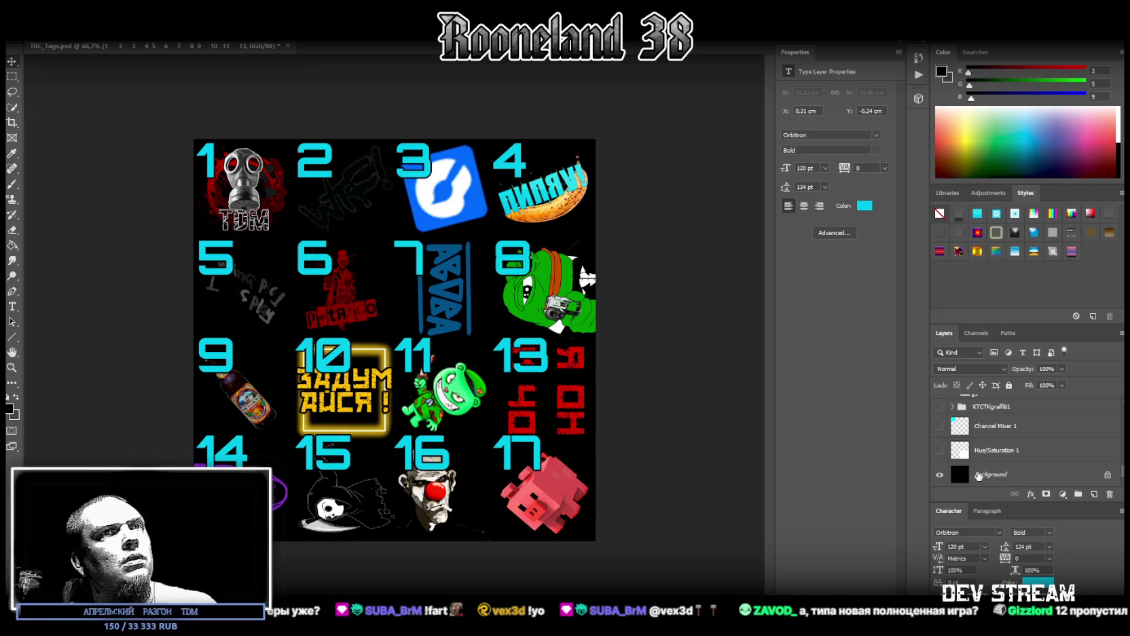
{"action": "left_click", "coordinate": [999, 477]}
{"action": "left_click", "coordinate": [994, 193]}
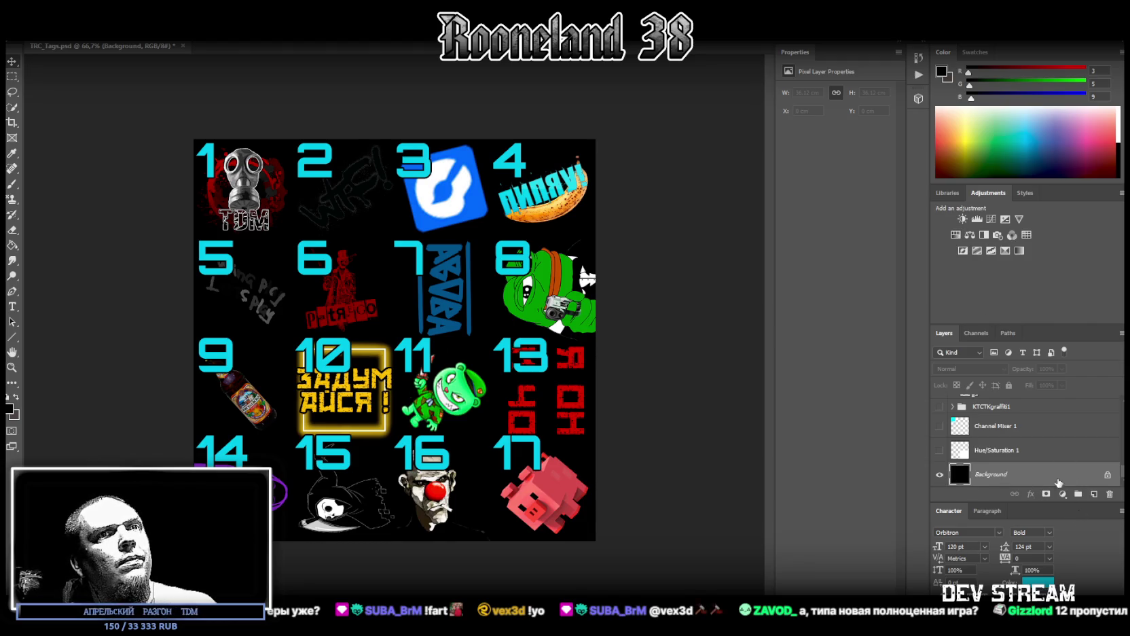
{"action": "left_click", "coordinate": [939, 475]}
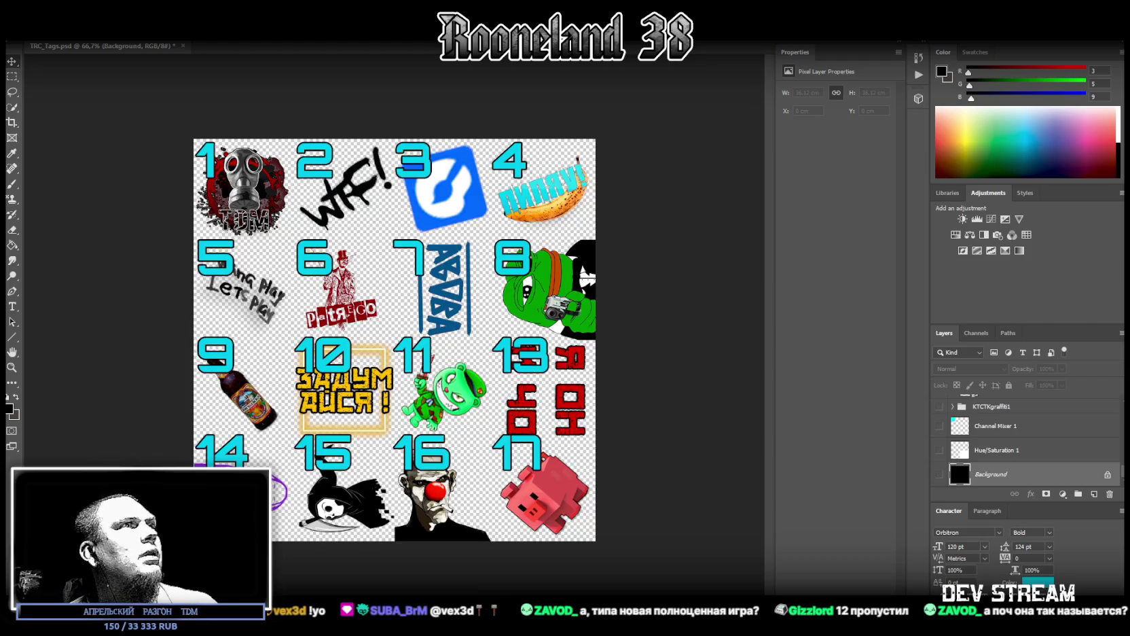
- Bring up File > Save As to store the sheet as a new file, TRC_Tags1.psd
{"action": "key", "text": "alt+f"}
{"action": "key", "text": "Up"}
{"action": "key", "text": "Up"}
{"action": "key", "text": "Return"}
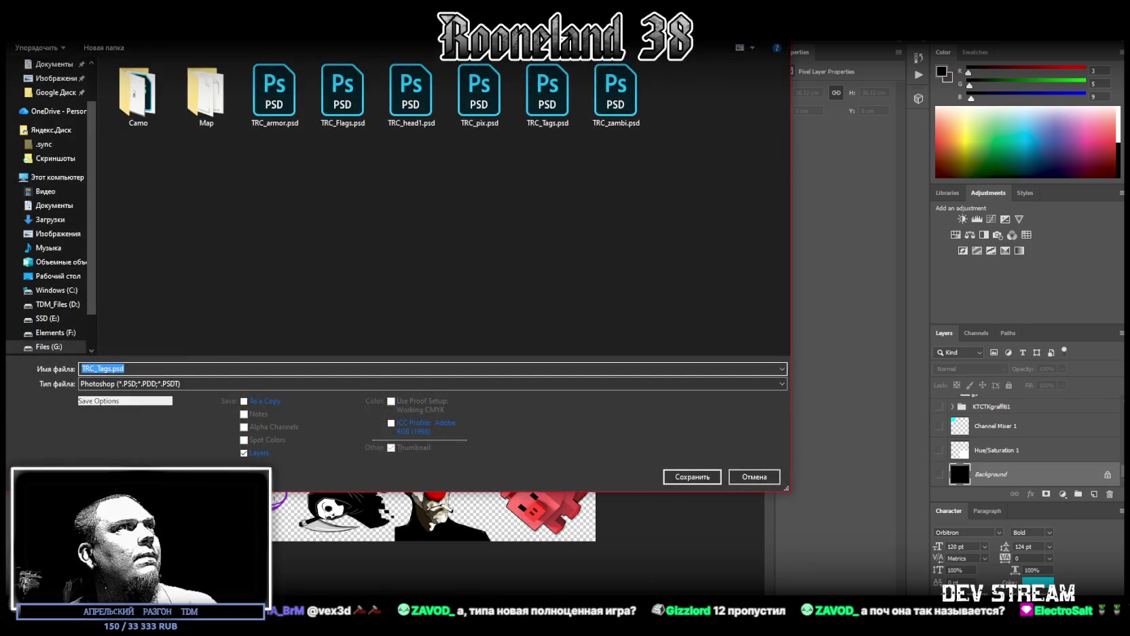
{"action": "key", "text": "Escape"}
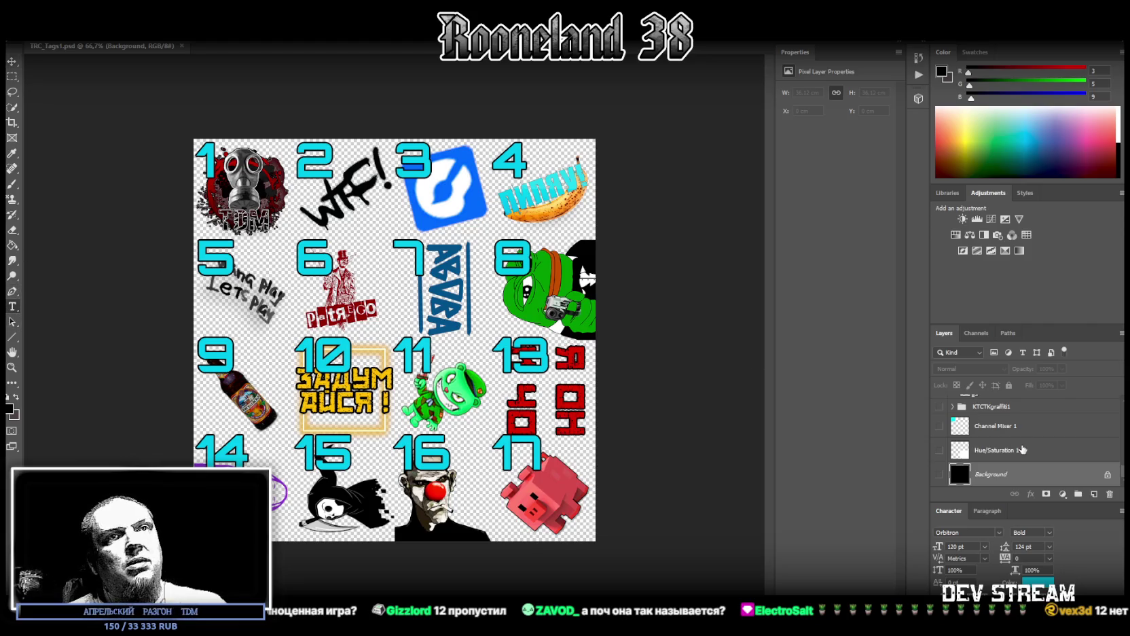
- Select the number layer and change labels 13 and 14 to 12 and 13
{"action": "scroll", "coordinate": [1019, 457], "scroll_direction": "up", "scroll_amount": 5}
{"action": "left_click", "coordinate": [1005, 406]}
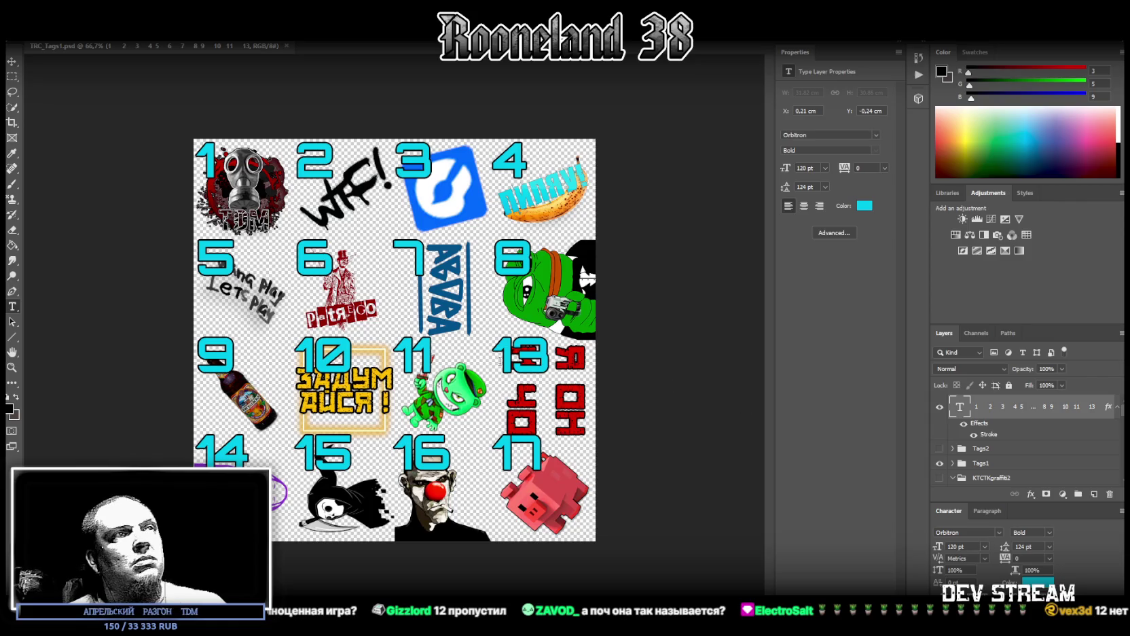
{"action": "left_click", "coordinate": [515, 352]}
{"action": "key", "text": "shift+Right"}
{"action": "type", "text": "2"}
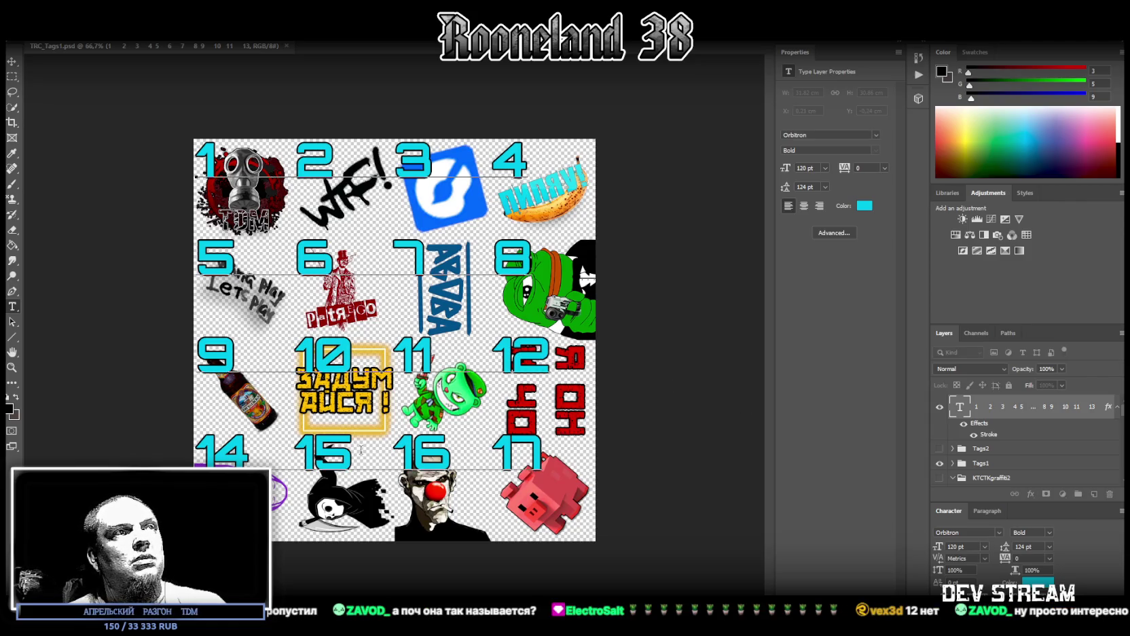
{"action": "left_click", "coordinate": [214, 452]}
{"action": "key", "text": "shift+Right"}
{"action": "type", "text": "3"}
- Change labels 15, 16 and 17 to 14, 15 and 16
{"action": "left_click_drag", "start_coordinate": [329, 454], "coordinate": [355, 457]}
{"action": "type", "text": "4"}
{"action": "left_click", "coordinate": [419, 451]}
{"action": "key", "text": "shift+Right"}
{"action": "type", "text": "5"}
{"action": "left_click_drag", "start_coordinate": [531, 459], "coordinate": [518, 459]}
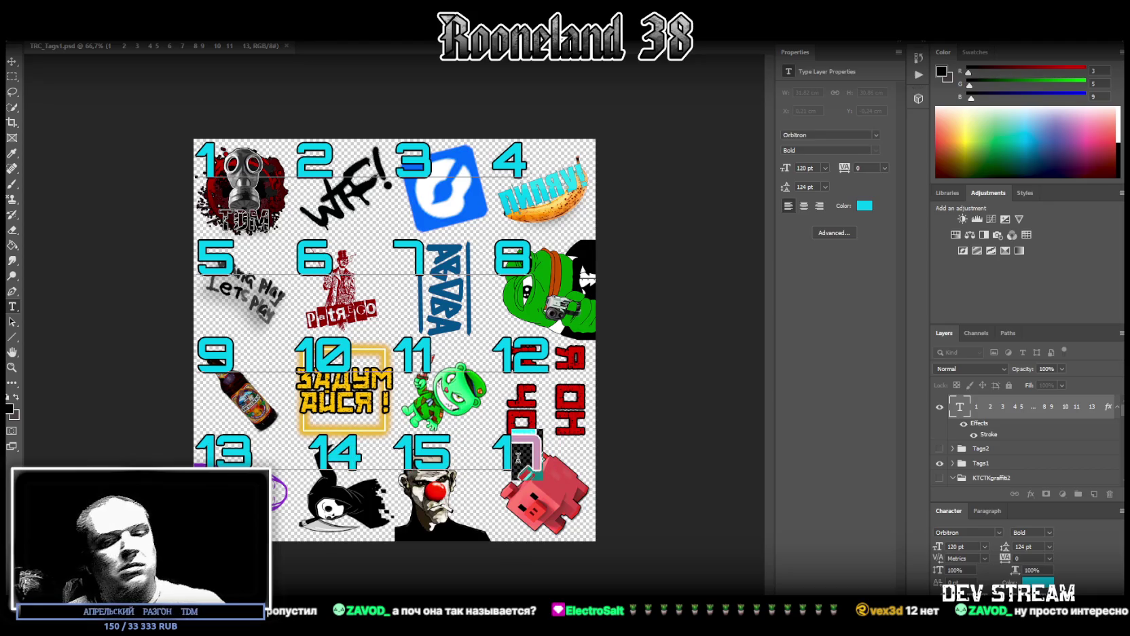
{"action": "type", "text": "6"}
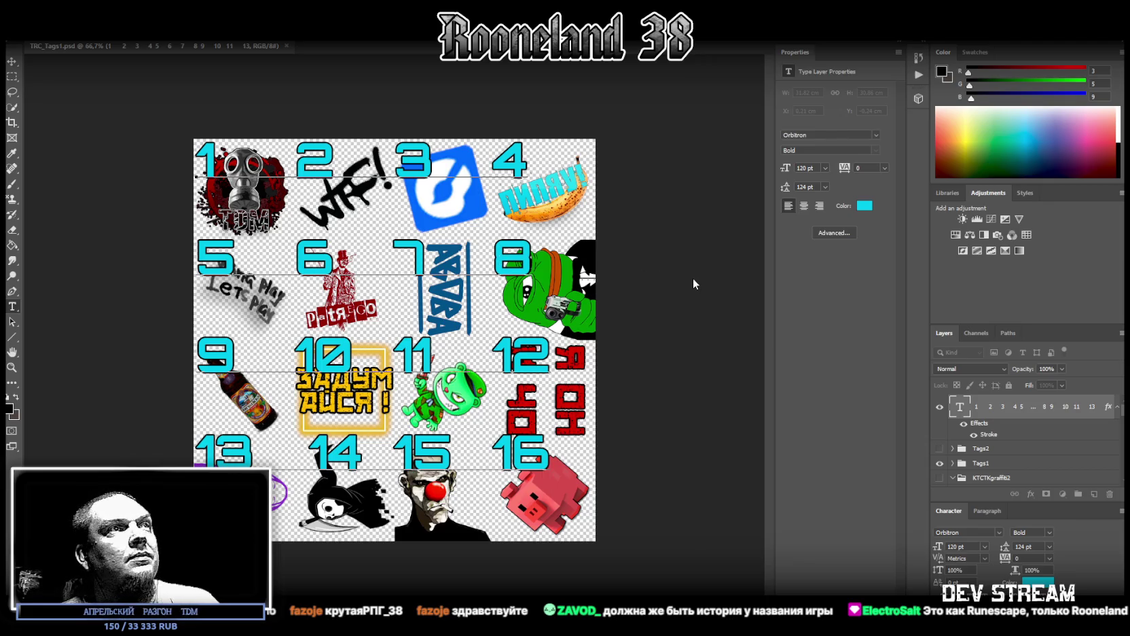
{"action": "left_click", "coordinate": [31, 34]}
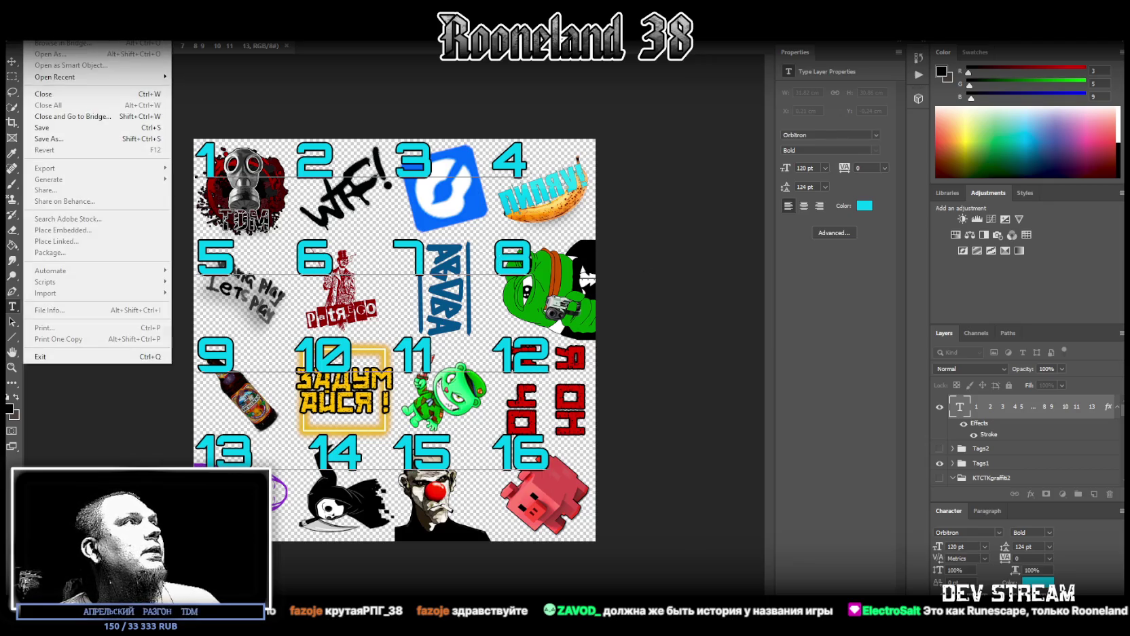
- Duplicate the number text layer, showing the Tags2 set and hiding Tags1
{"action": "left_click", "coordinate": [95, 141]}
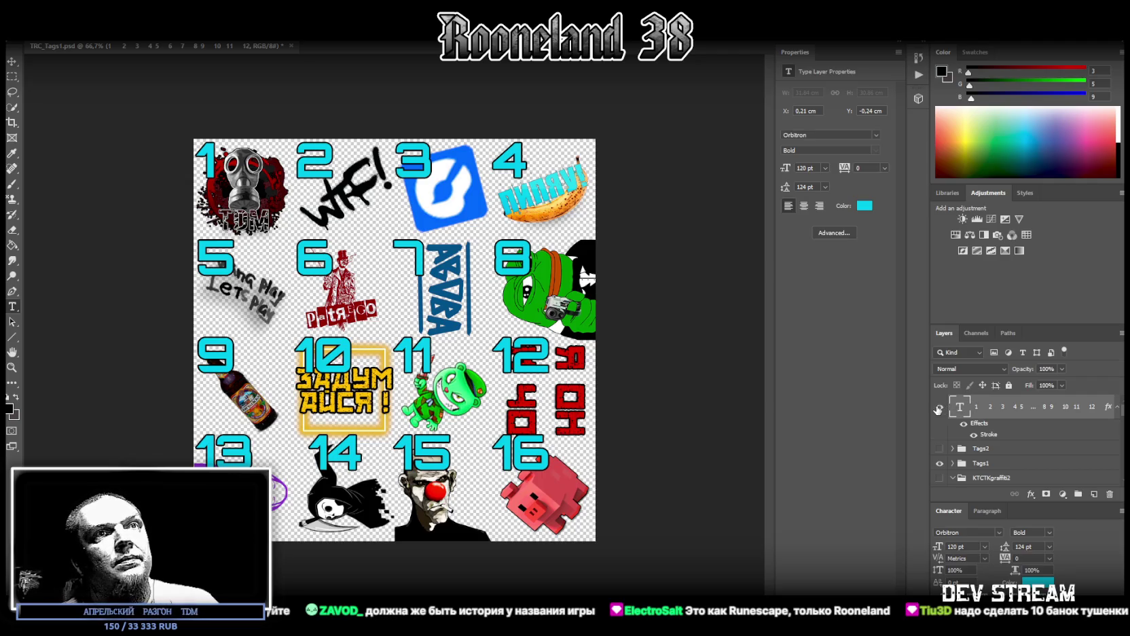
{"action": "right_click", "coordinate": [997, 407]}
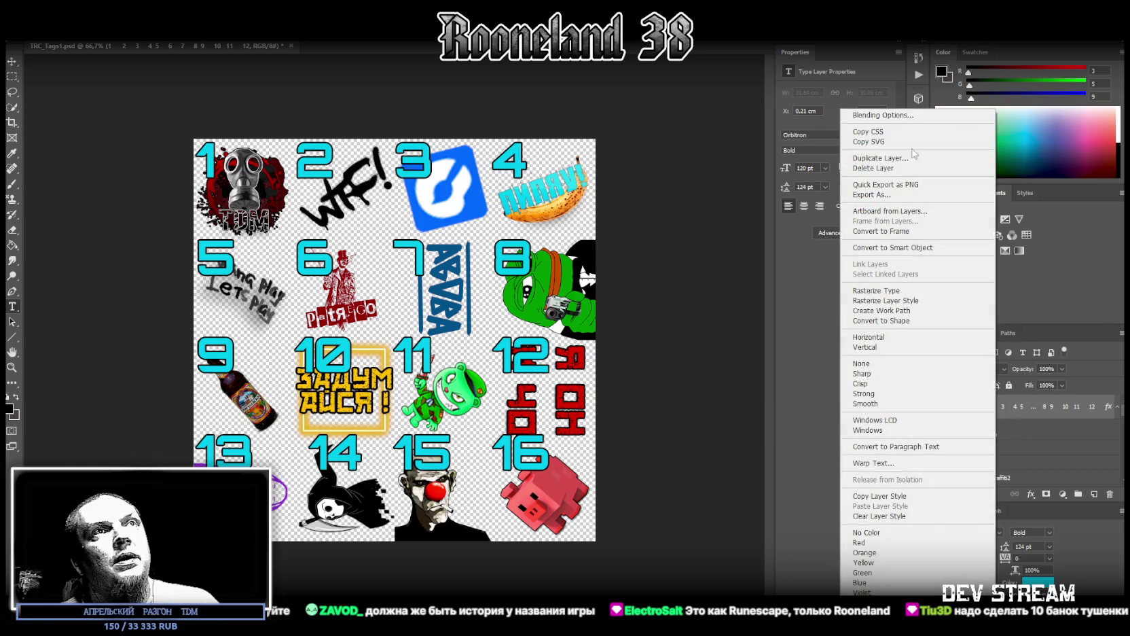
{"action": "left_click", "coordinate": [916, 144]}
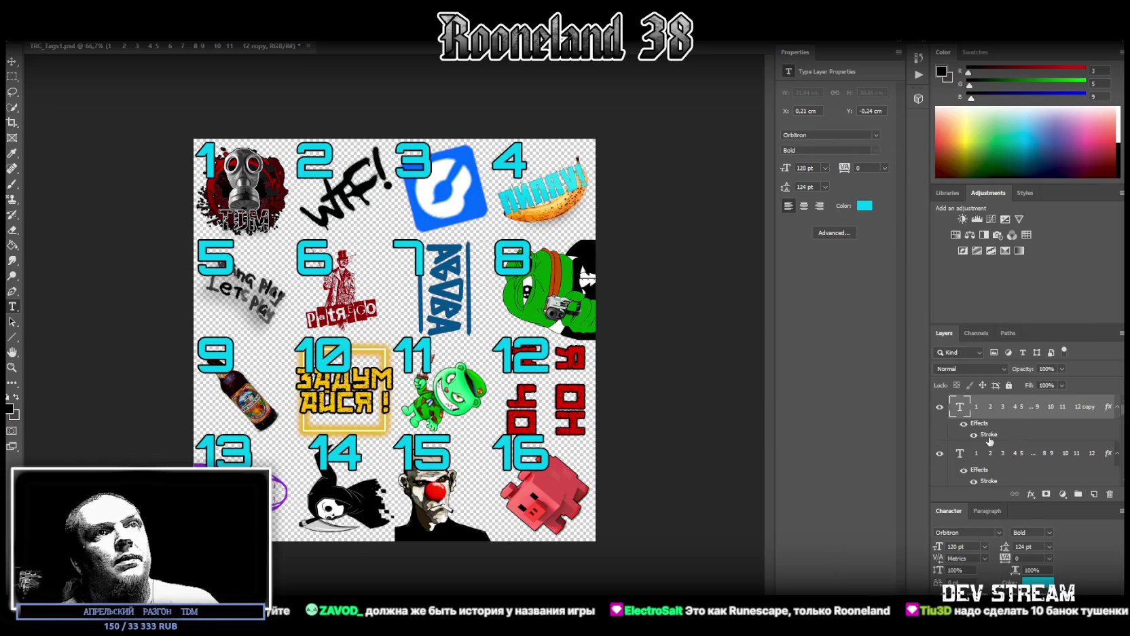
{"action": "scroll", "coordinate": [957, 463], "scroll_direction": "down", "scroll_amount": 3}
{"action": "scroll", "coordinate": [958, 463], "scroll_direction": "up", "scroll_amount": 3}
{"action": "left_click", "coordinate": [940, 465]}
{"action": "left_click", "coordinate": [940, 465]}
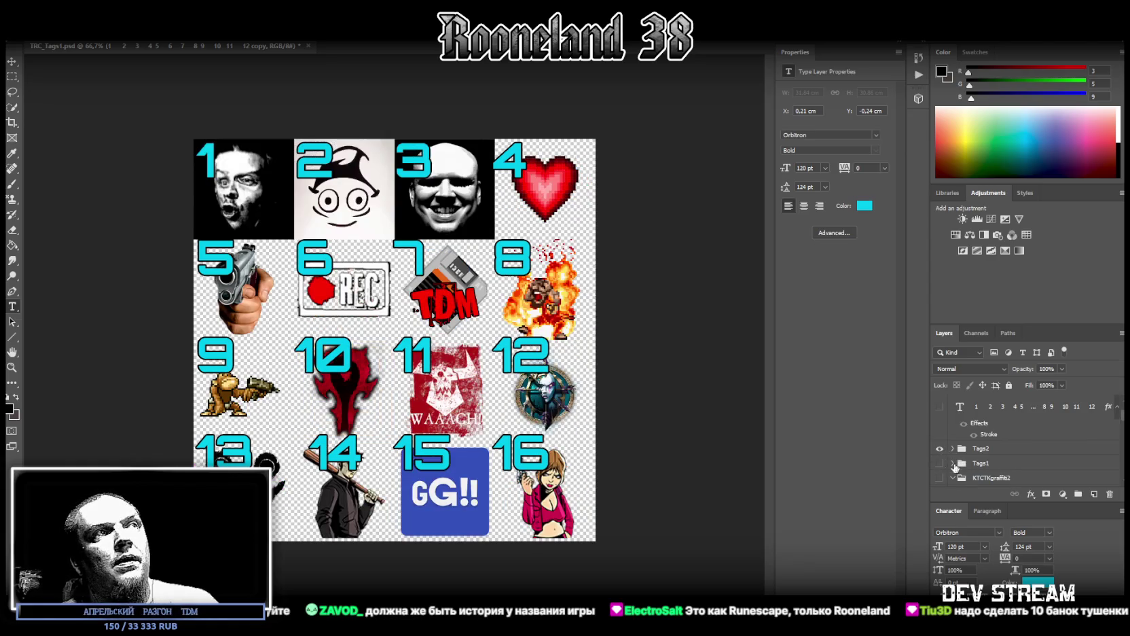
{"action": "scroll", "coordinate": [958, 476], "scroll_direction": "up", "scroll_amount": 2}
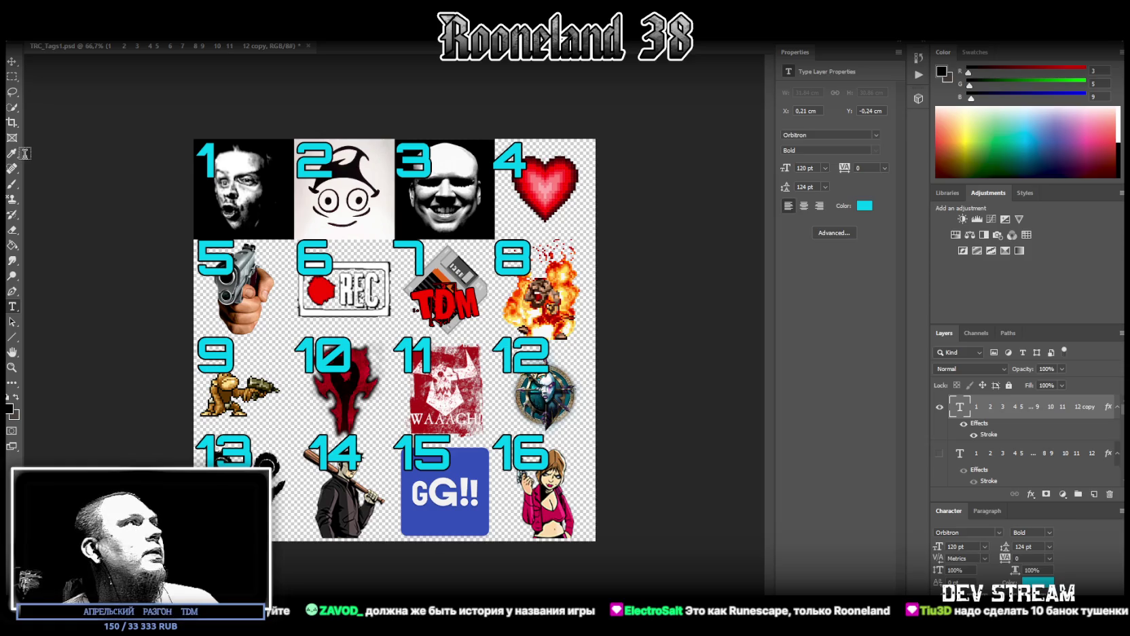
- Renumber the first row's labels 1–4 as 17, 18, 19 and 20
{"action": "left_click", "coordinate": [216, 163]}
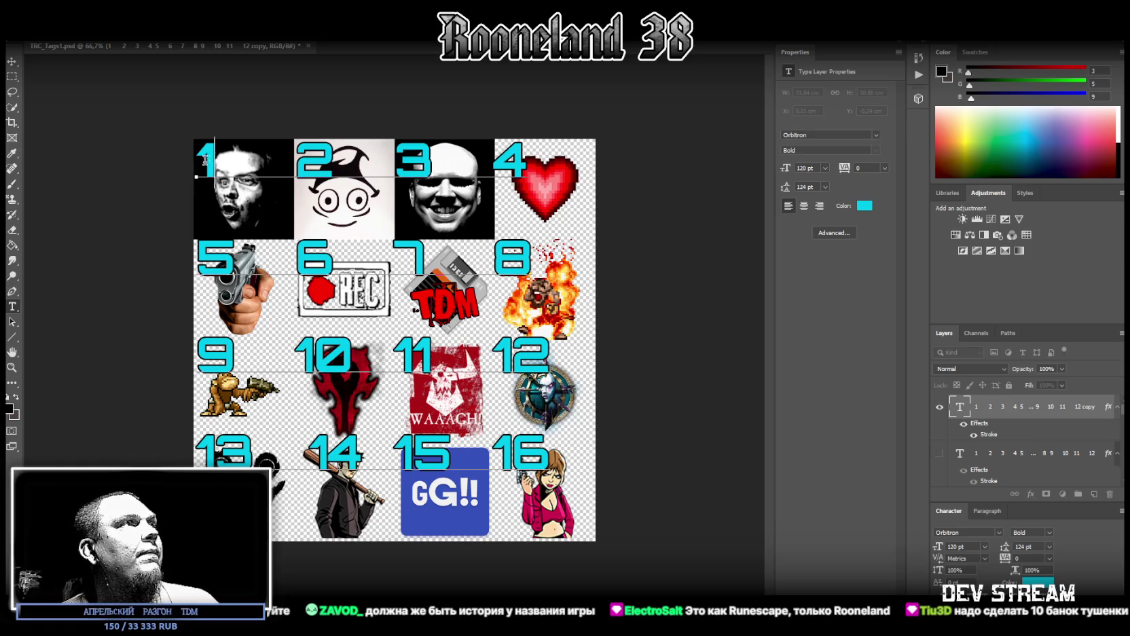
{"action": "left_click_drag", "start_coordinate": [207, 160], "coordinate": [198, 160]}
{"action": "type", "text": "17"}
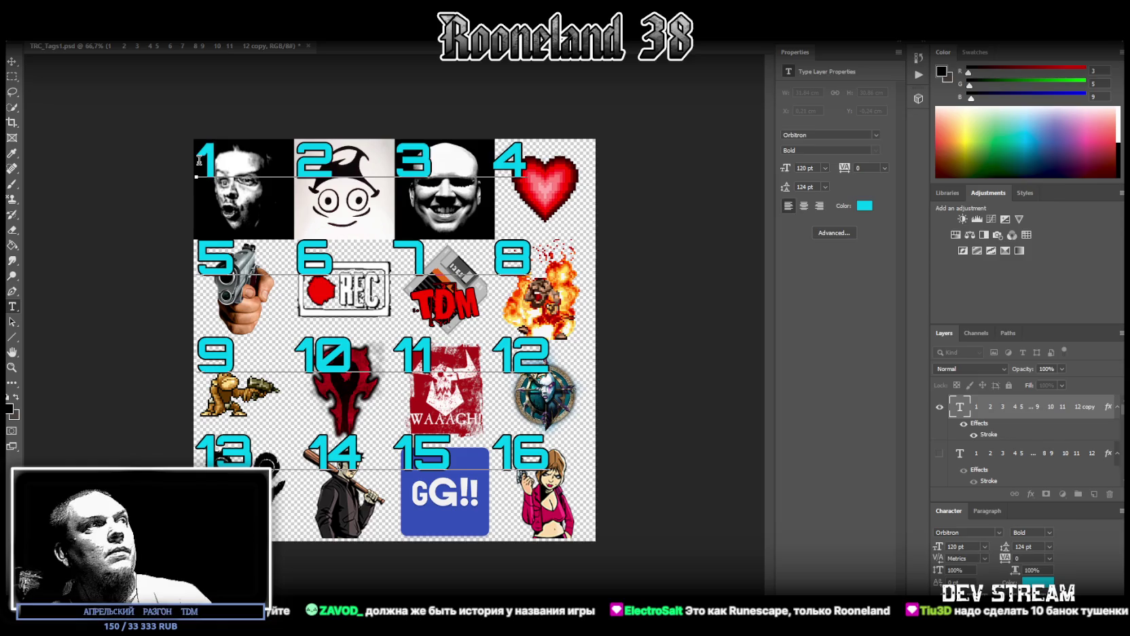
{"action": "left_click", "coordinate": [333, 154]}
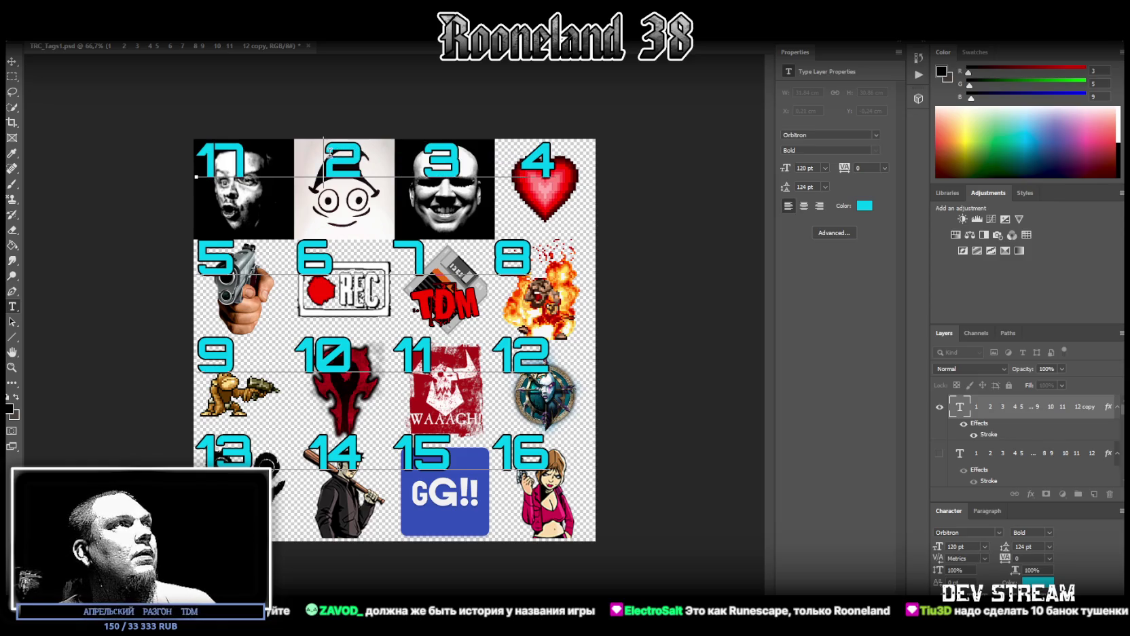
{"action": "key", "text": "BackSpace"}
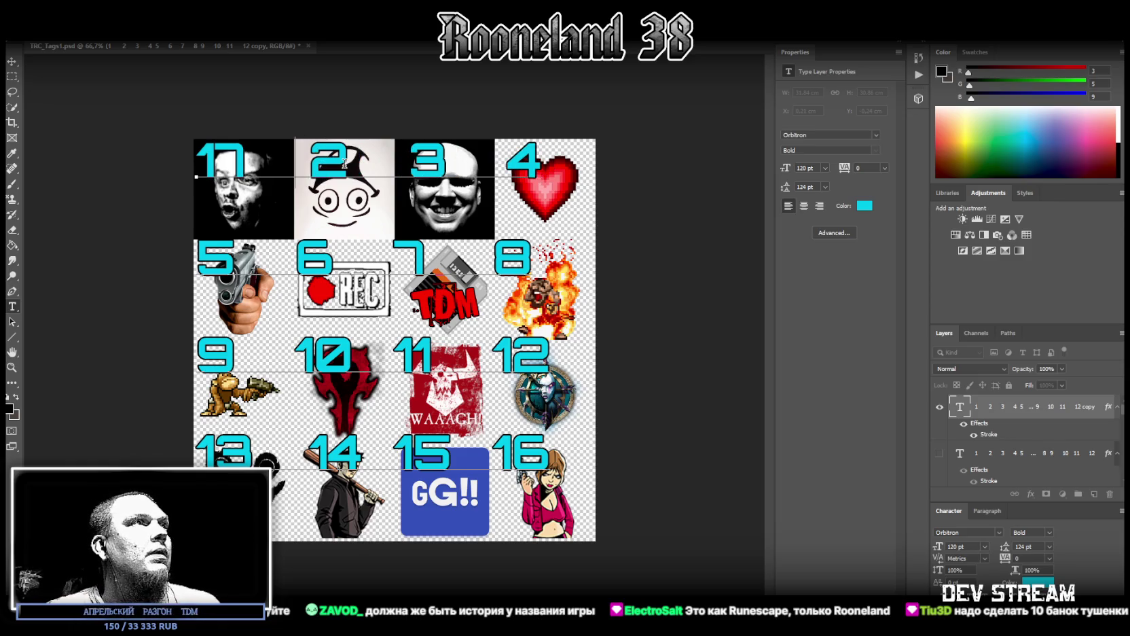
{"action": "key", "text": "BackSpace"}
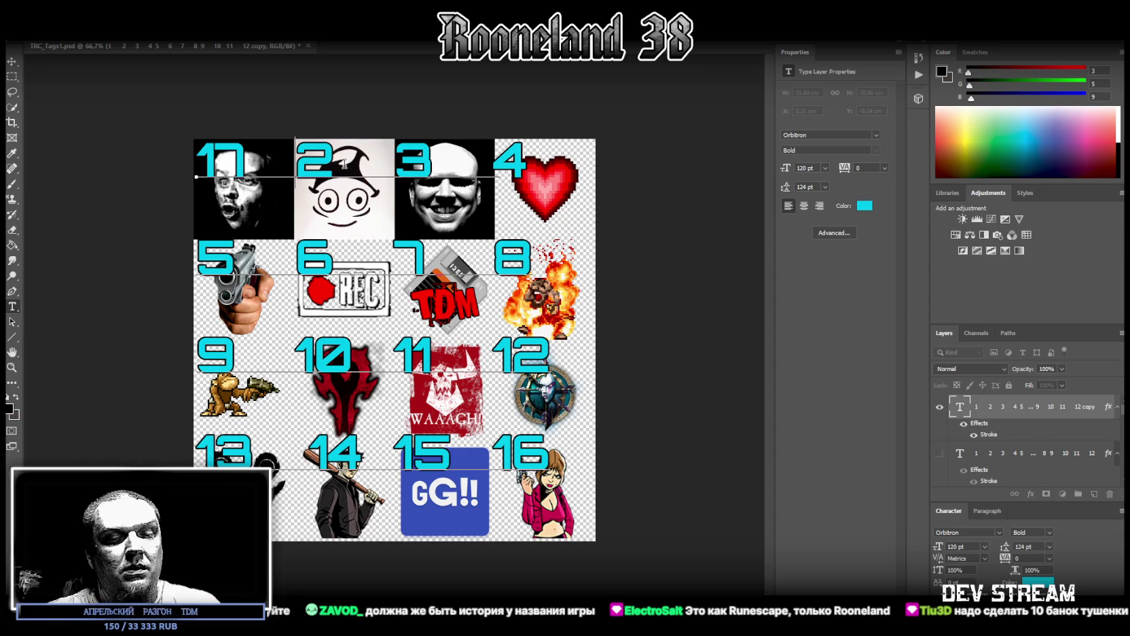
{"action": "key", "text": "Delete"}
{"action": "type", "text": "18"}
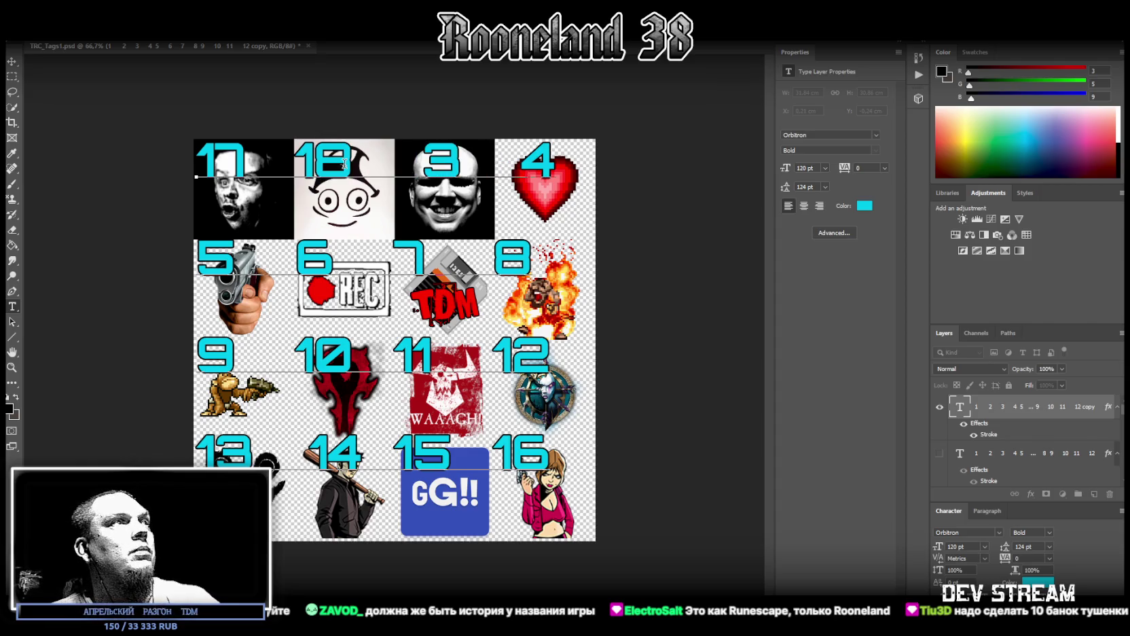
{"action": "key", "text": "Delete"}
{"action": "type", "text": "19"}
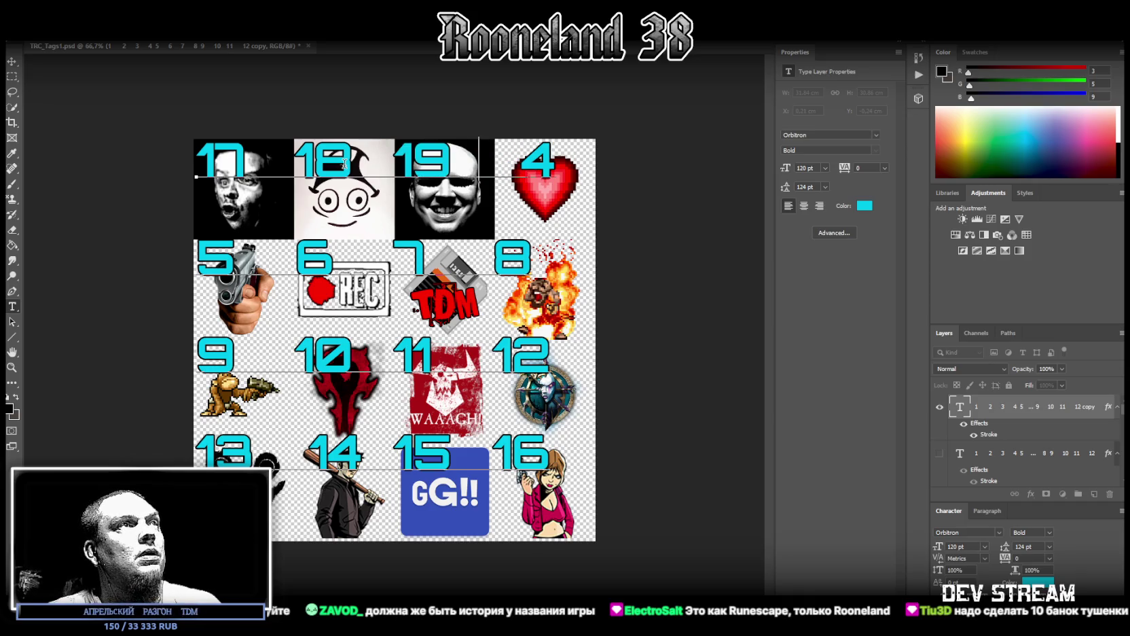
{"action": "key", "text": "Delete"}
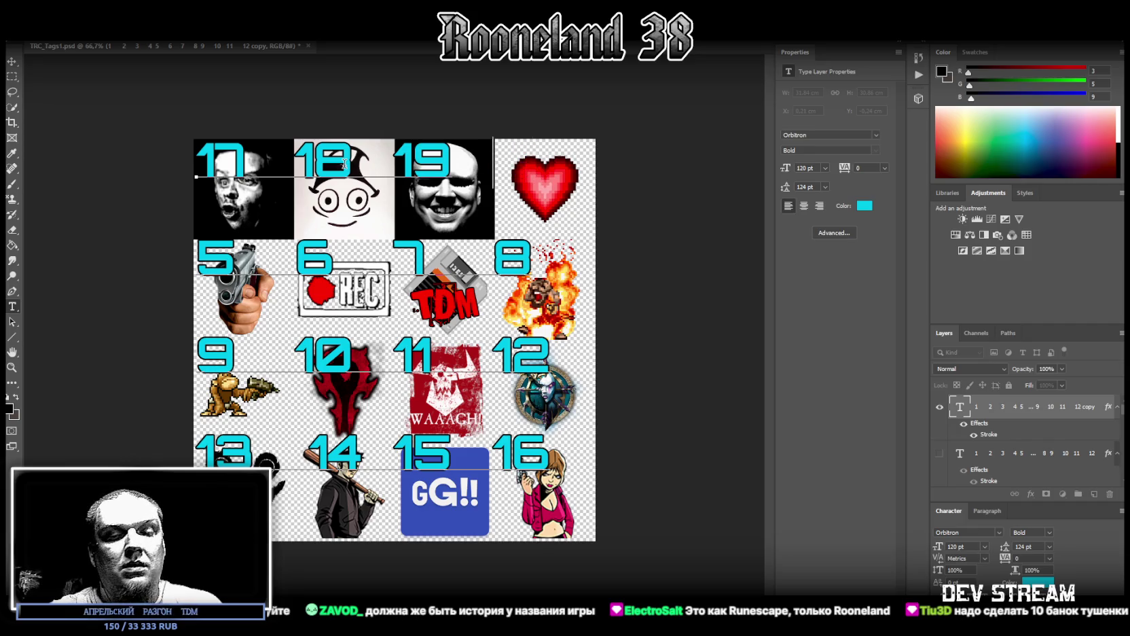
{"action": "type", "text": "20"}
- Renumber the second row's labels 5–8 as 21, 22, 23 and 24
{"action": "key", "text": "Right"}
{"action": "key", "text": "shift+Right"}
{"action": "type", "text": "21"}
{"action": "left_click", "coordinate": [310, 265]}
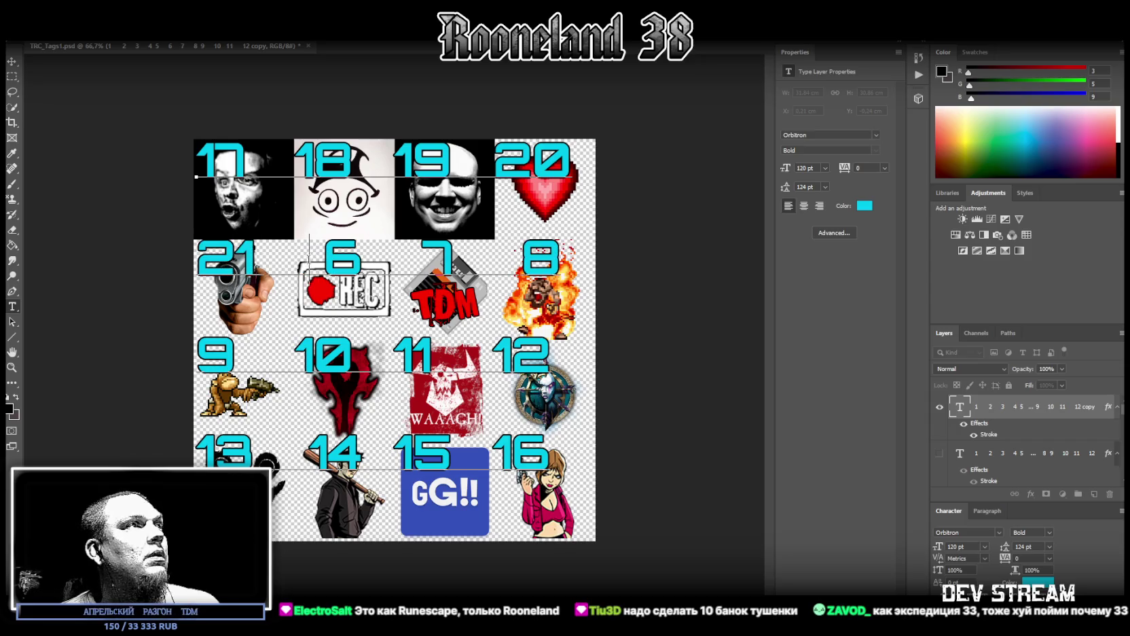
{"action": "key", "text": "BackSpace"}
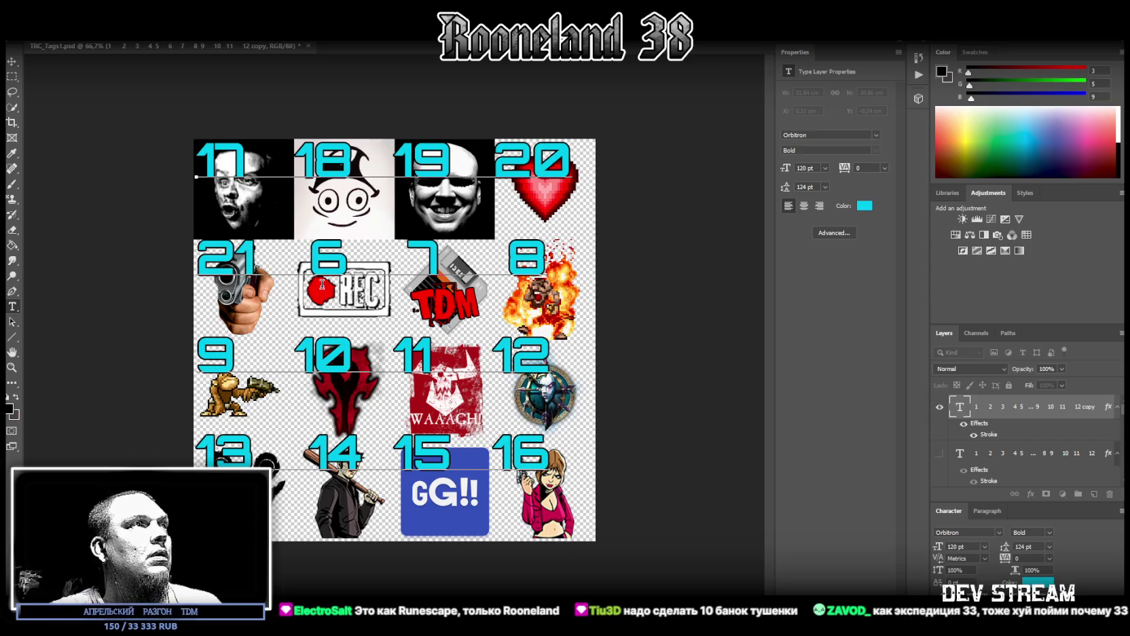
{"action": "key", "text": "Delete"}
{"action": "key", "text": "Delete"}
{"action": "type", "text": "22"}
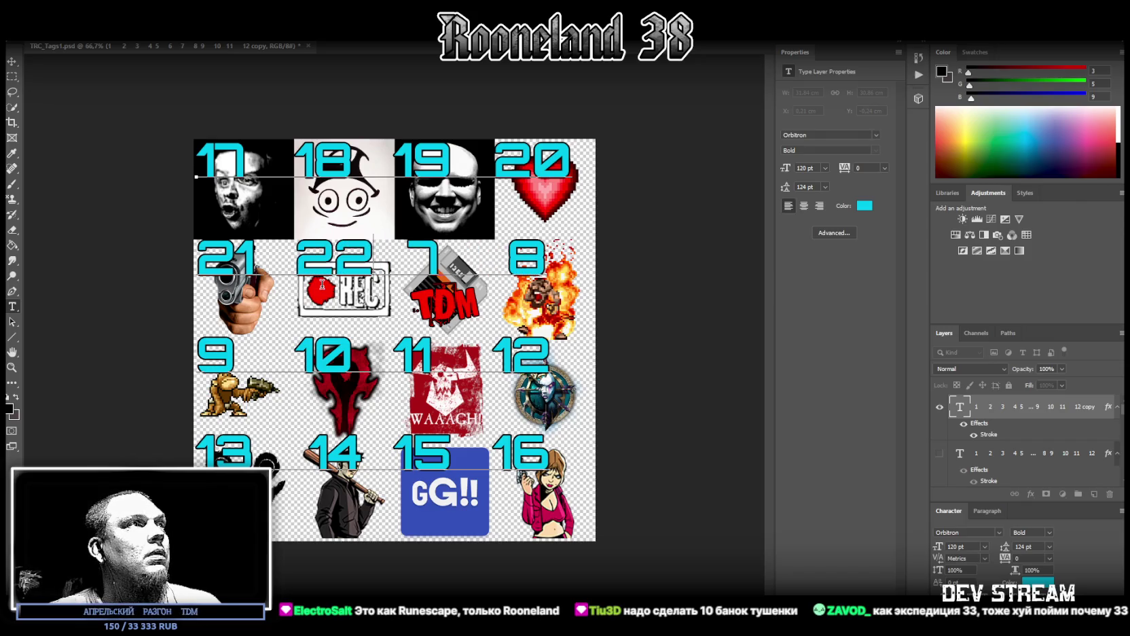
{"action": "key", "text": "Delete"}
{"action": "key", "text": "Delete"}
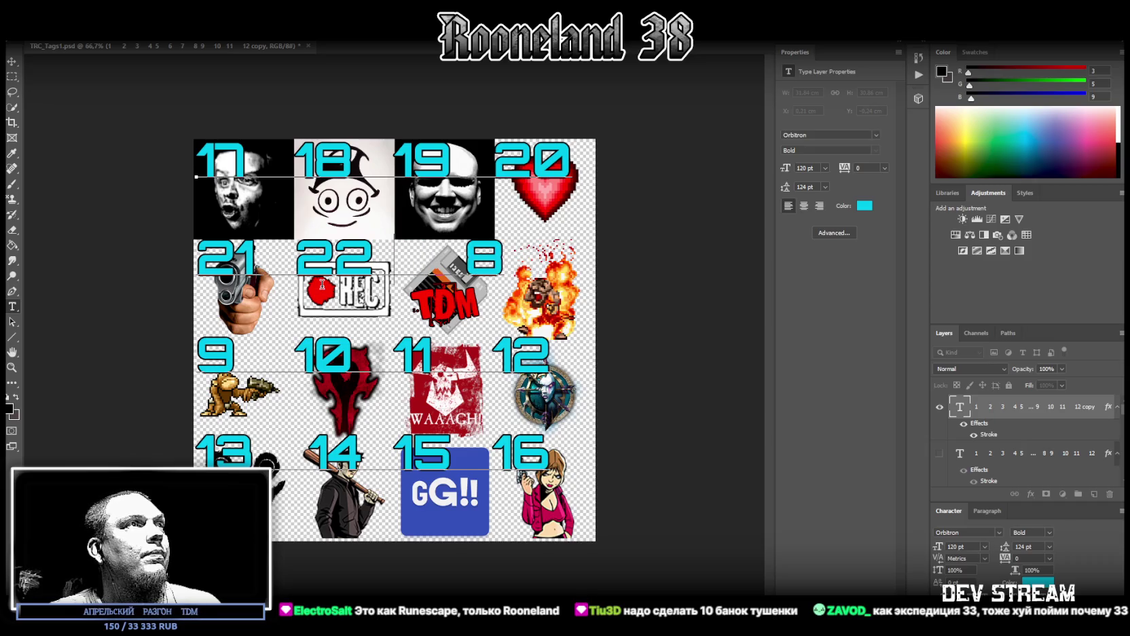
{"action": "type", "text": "23"}
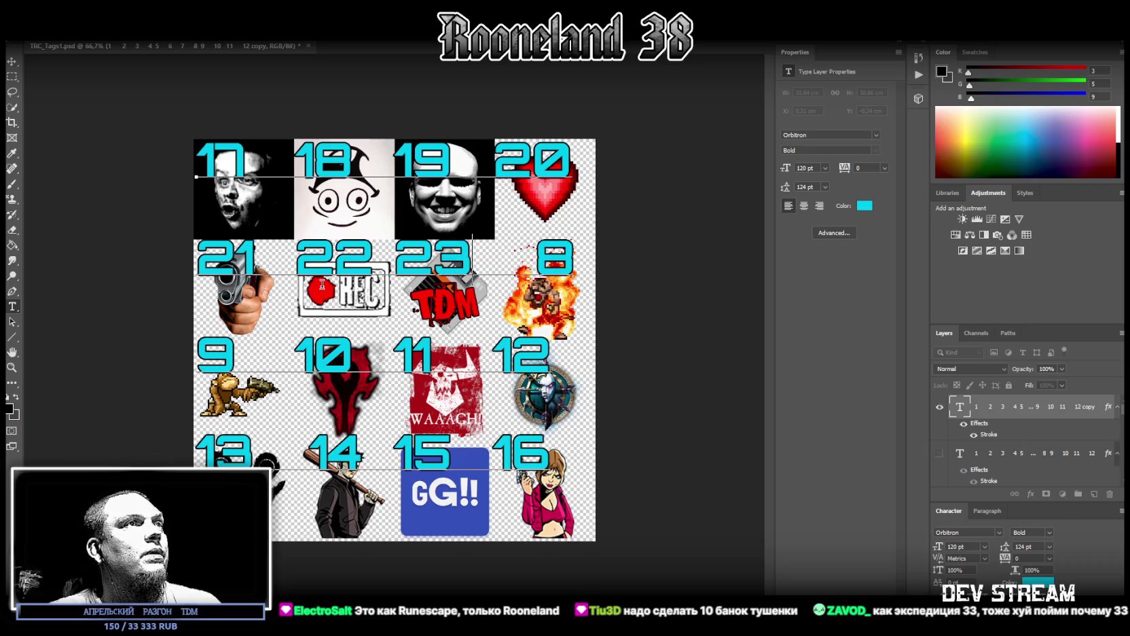
{"action": "key", "text": "Delete"}
{"action": "key", "text": "Delete"}
{"action": "key", "text": "Delete"}
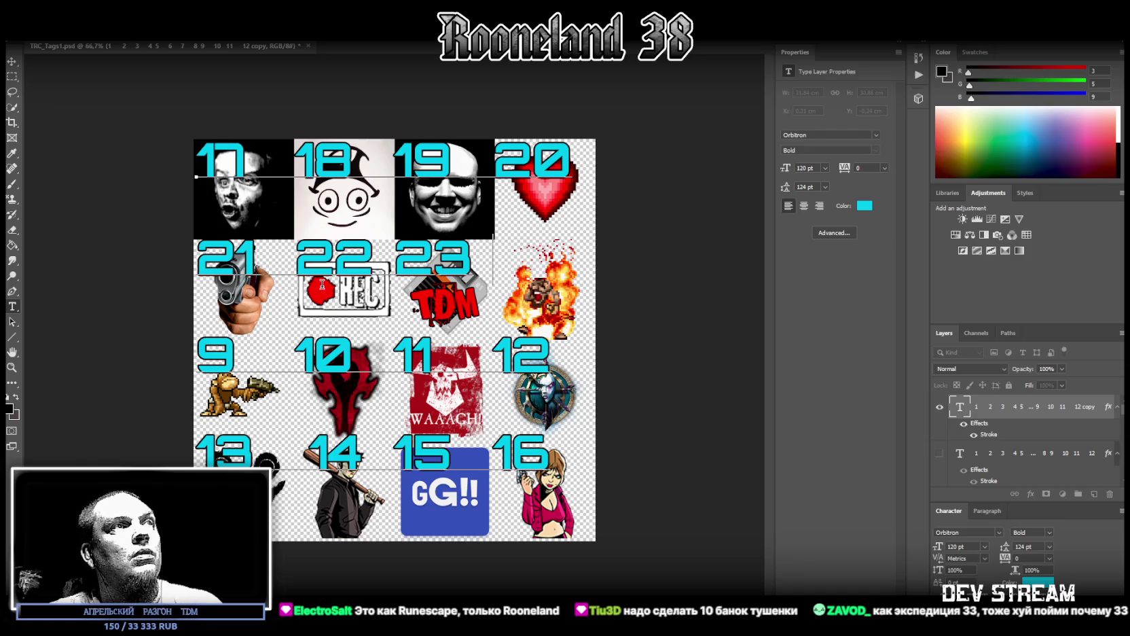
{"action": "type", "text": "24"}
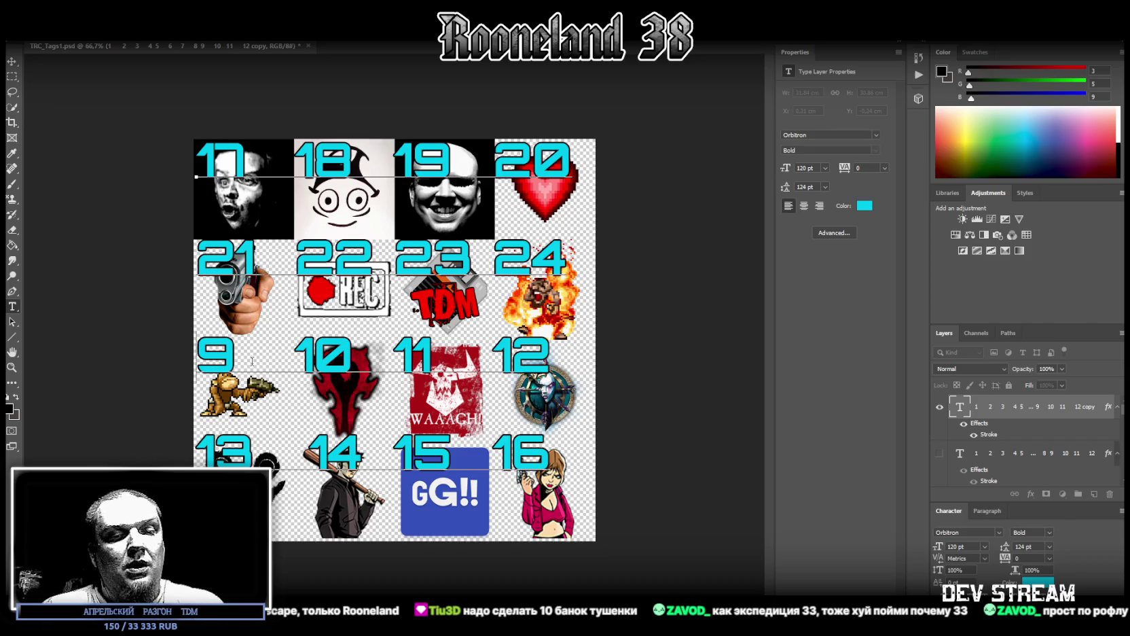
- Renumber the third row's labels as 25, 26, 27 and 28
{"action": "key", "text": "Delete"}
{"action": "key", "text": "Delete"}
{"action": "type", "text": "25"}
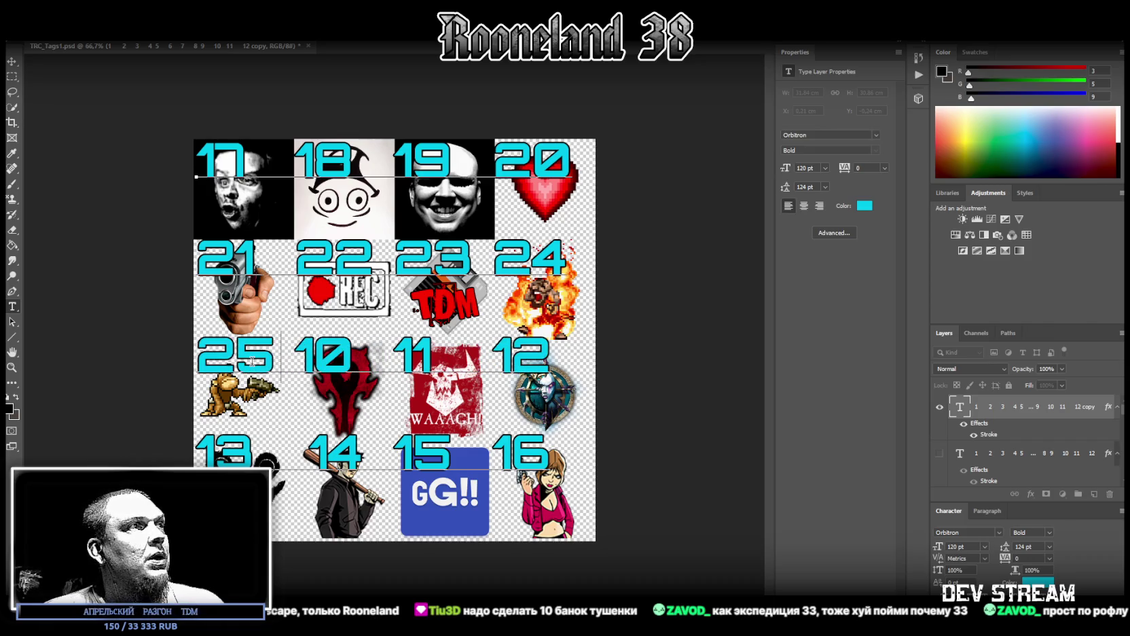
{"action": "key", "text": "Delete"}
{"action": "type", "text": "26"}
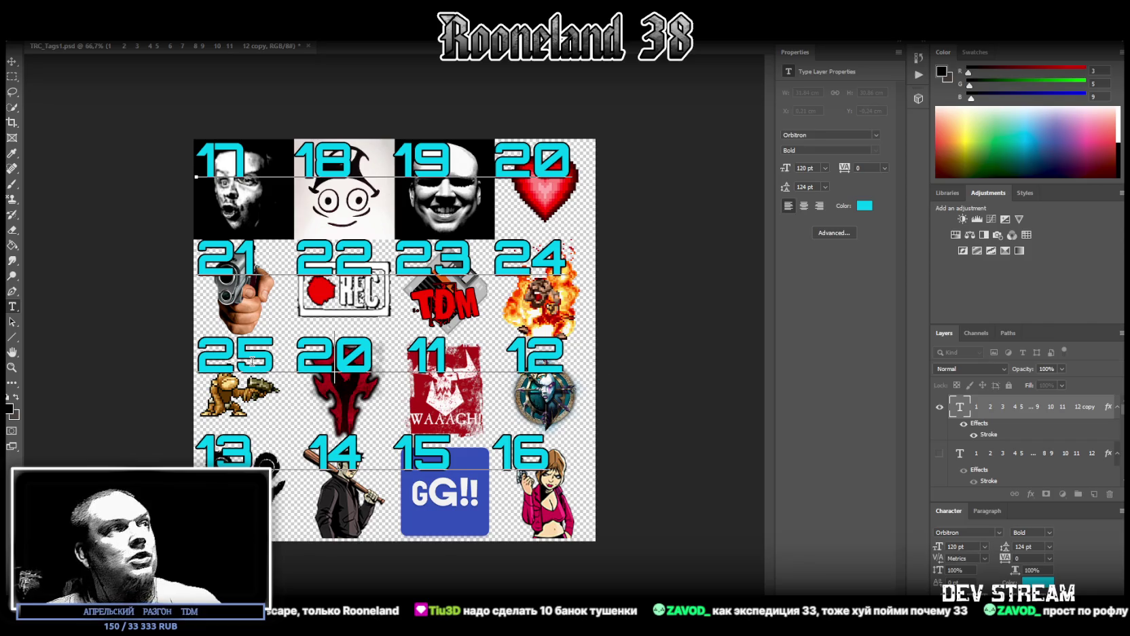
{"action": "key", "text": "Delete"}
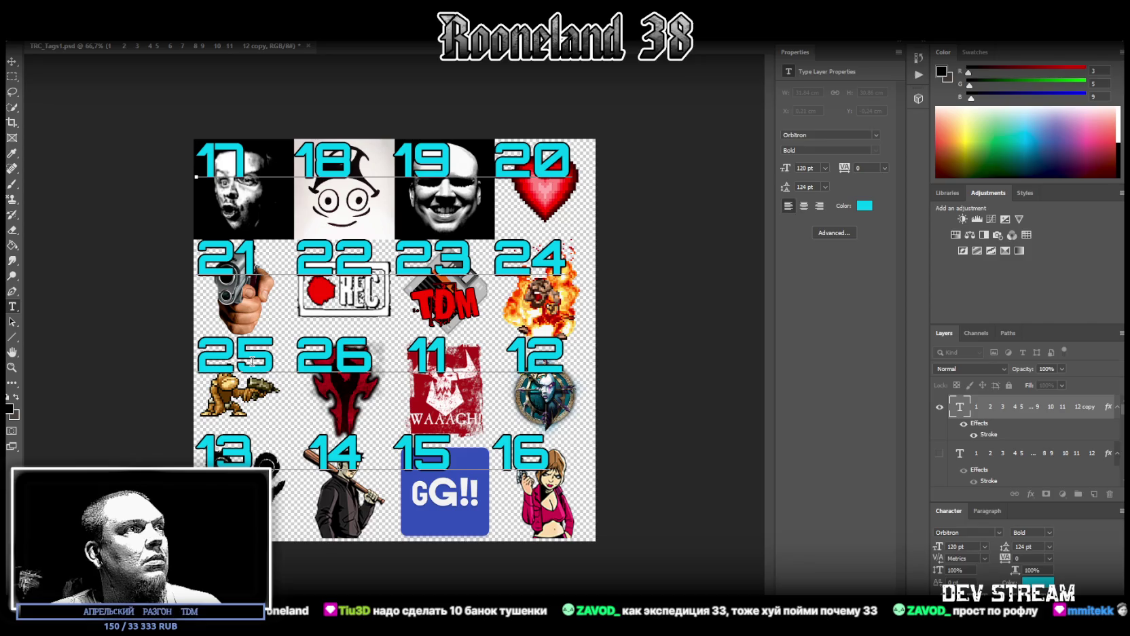
{"action": "type", "text": "27 "}
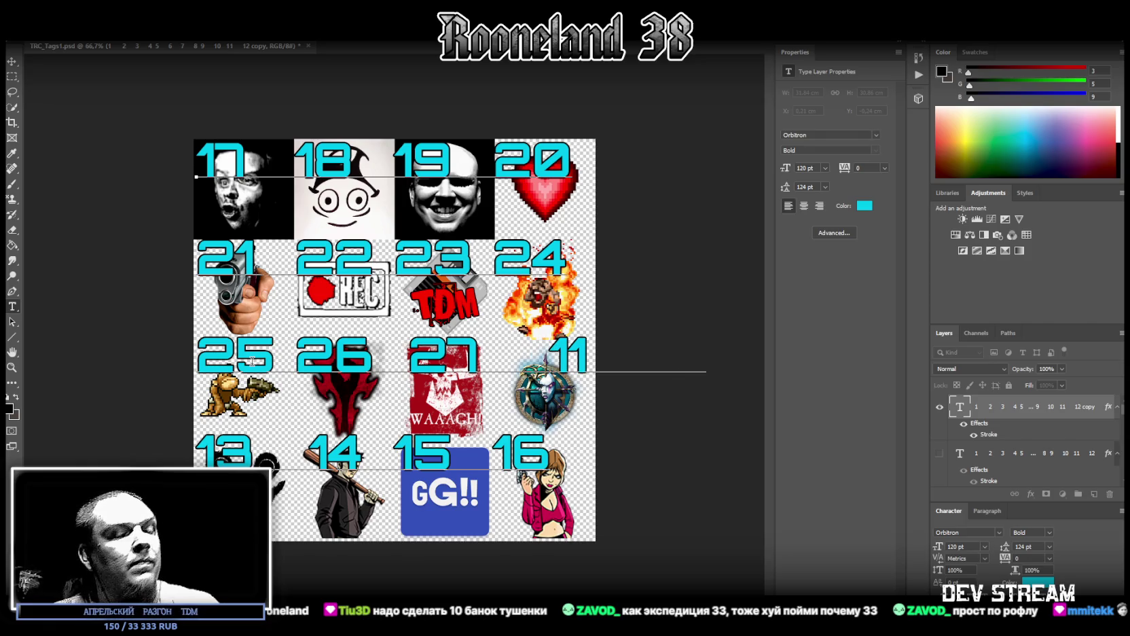
{"action": "type", "text": "  28"}
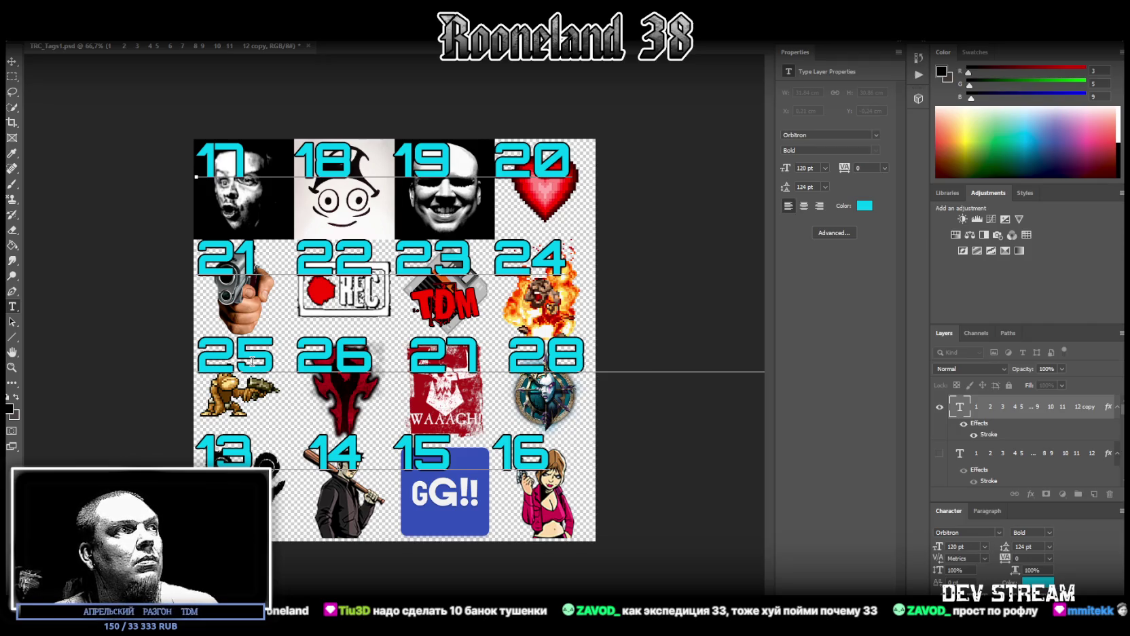
- Delete the stray '11 12' line and relabel the 13 and 14 stickers as 29 and 30
{"action": "key", "text": "Return"}
{"action": "key", "text": "Delete"}
{"action": "key", "text": "Delete"}
{"action": "key", "text": "Delete"}
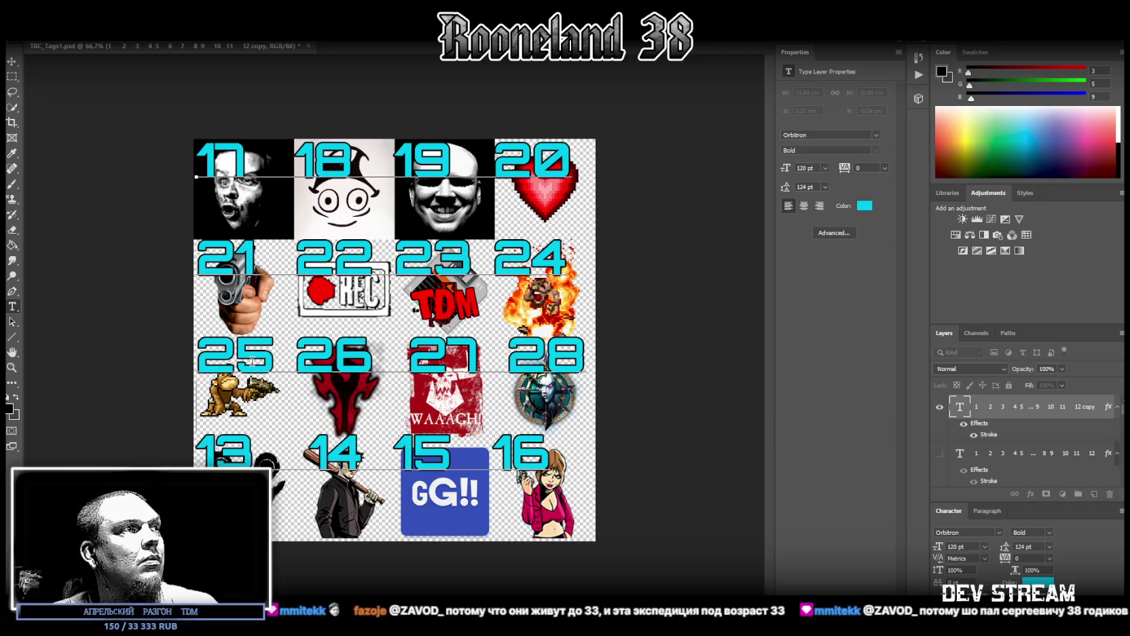
{"action": "key", "text": "Delete"}
{"action": "key", "text": "Delete"}
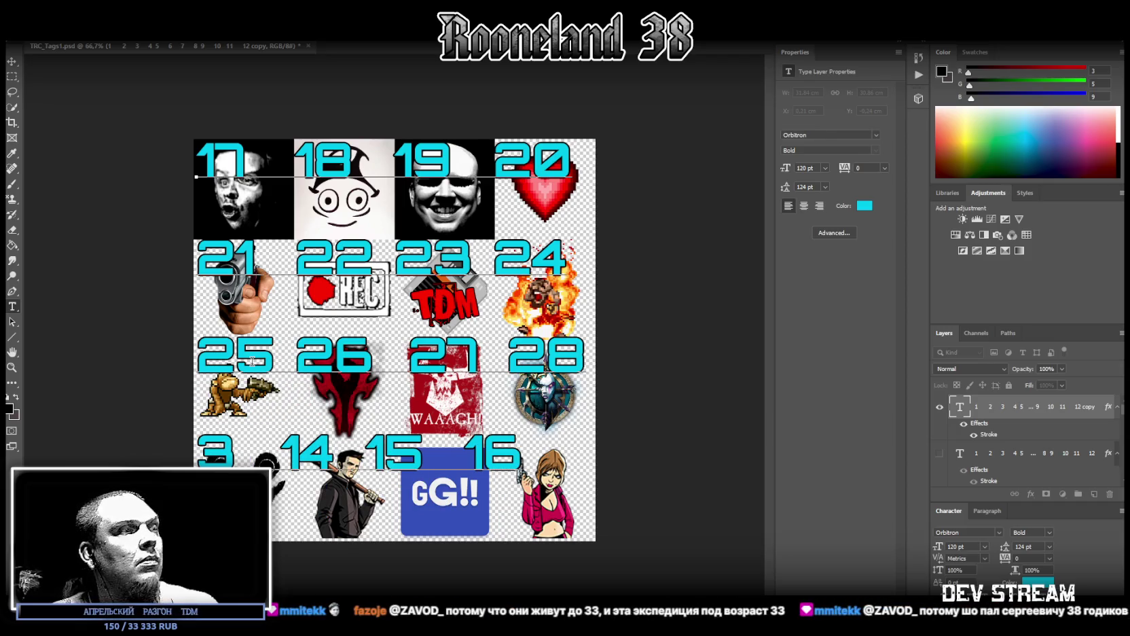
{"action": "type", "text": "29"}
{"action": "key", "text": "Right"}
{"action": "key", "text": "Right"}
{"action": "key", "text": "Right"}
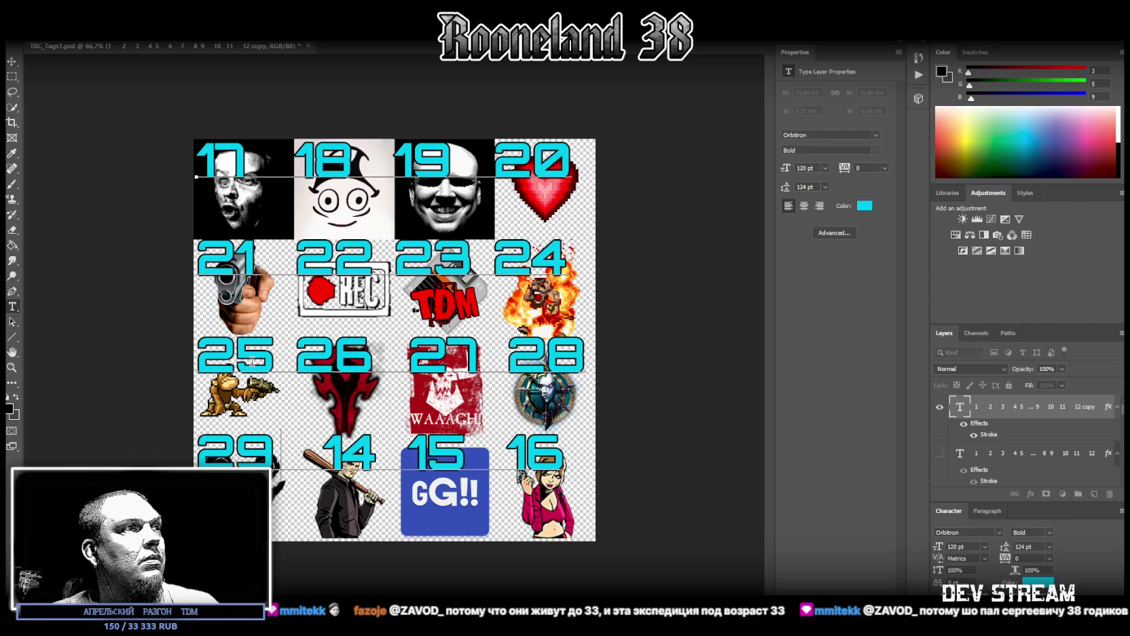
{"action": "key", "text": "Left"}
{"action": "key", "text": "Delete"}
{"action": "key", "text": "Delete"}
{"action": "key", "text": "Delete"}
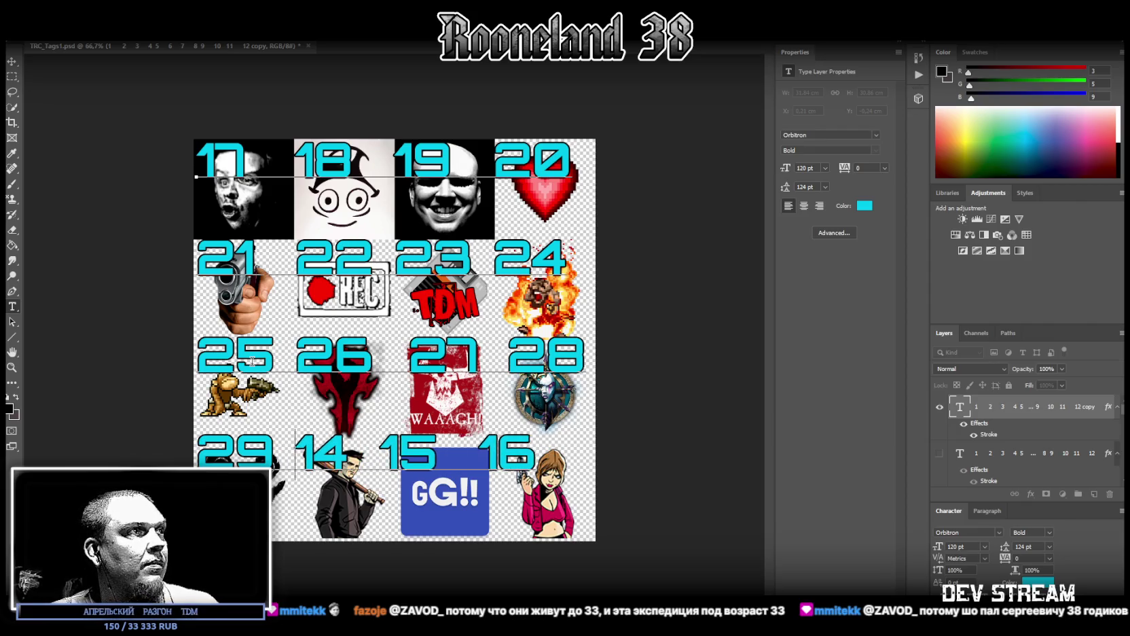
{"action": "type", "text": "3"}
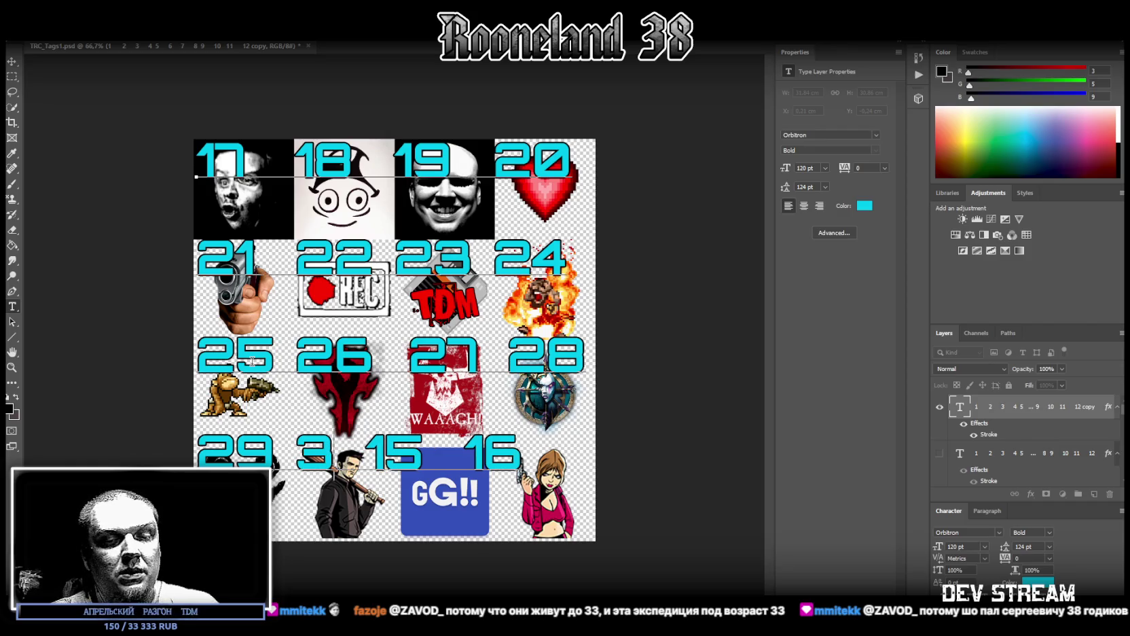
{"action": "type", "text": "0"}
- Relabel the 15 and 16 stickers as 31 and 32
{"action": "key", "text": "Right"}
{"action": "key", "text": "Right"}
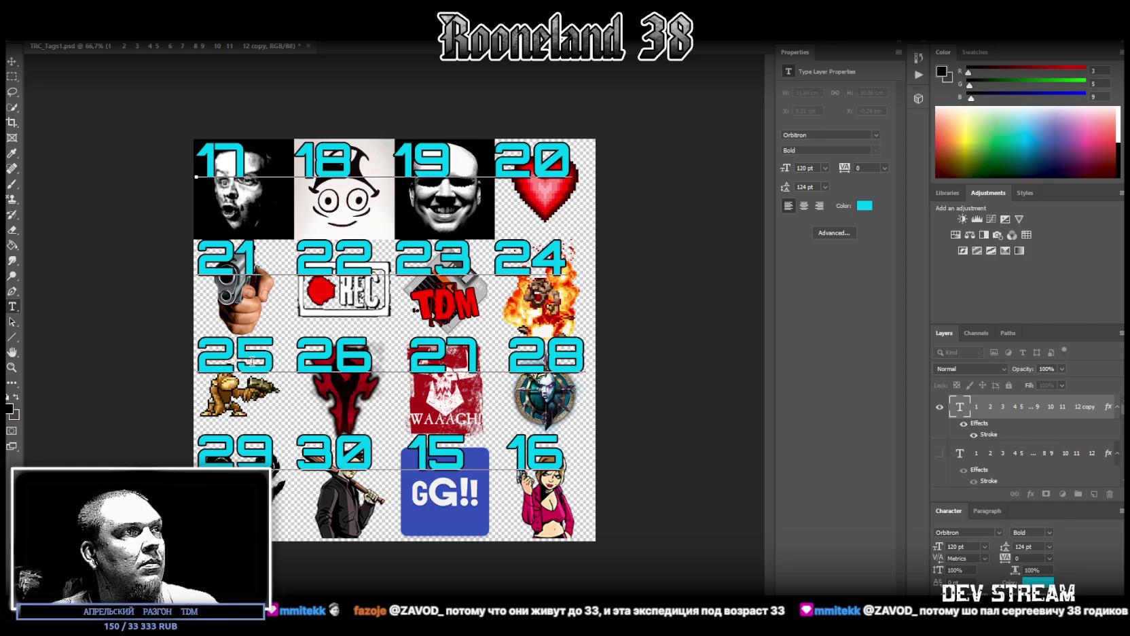
{"action": "key", "text": "Delete"}
{"action": "key", "text": "Delete"}
{"action": "type", "text": "31"}
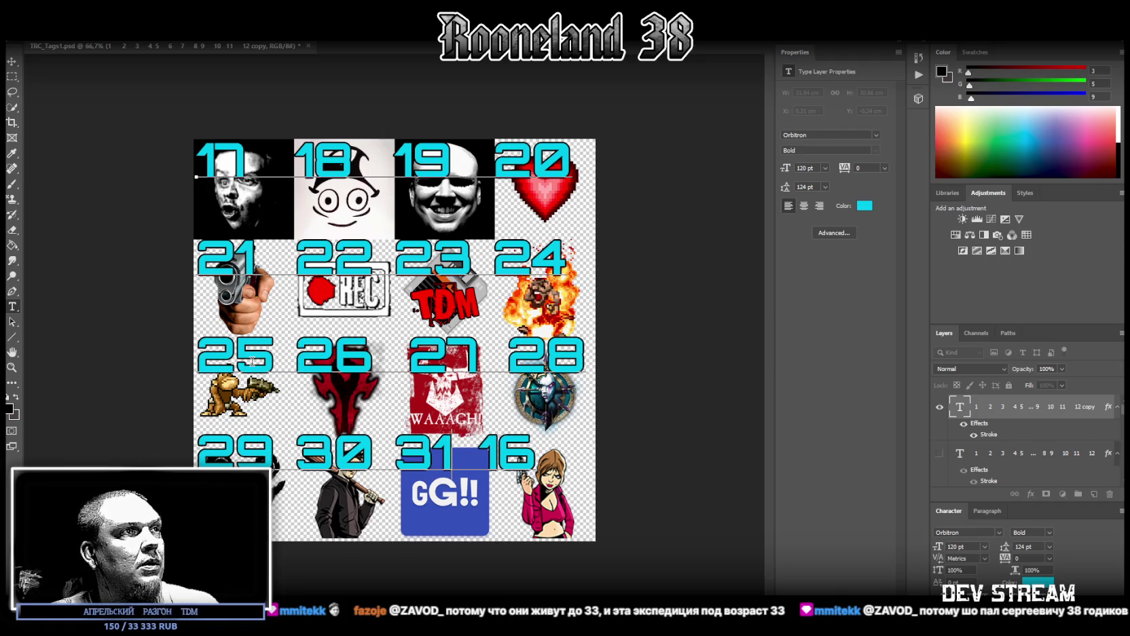
{"action": "key", "text": "Right"}
{"action": "key", "text": "Right"}
{"action": "key", "text": "Left"}
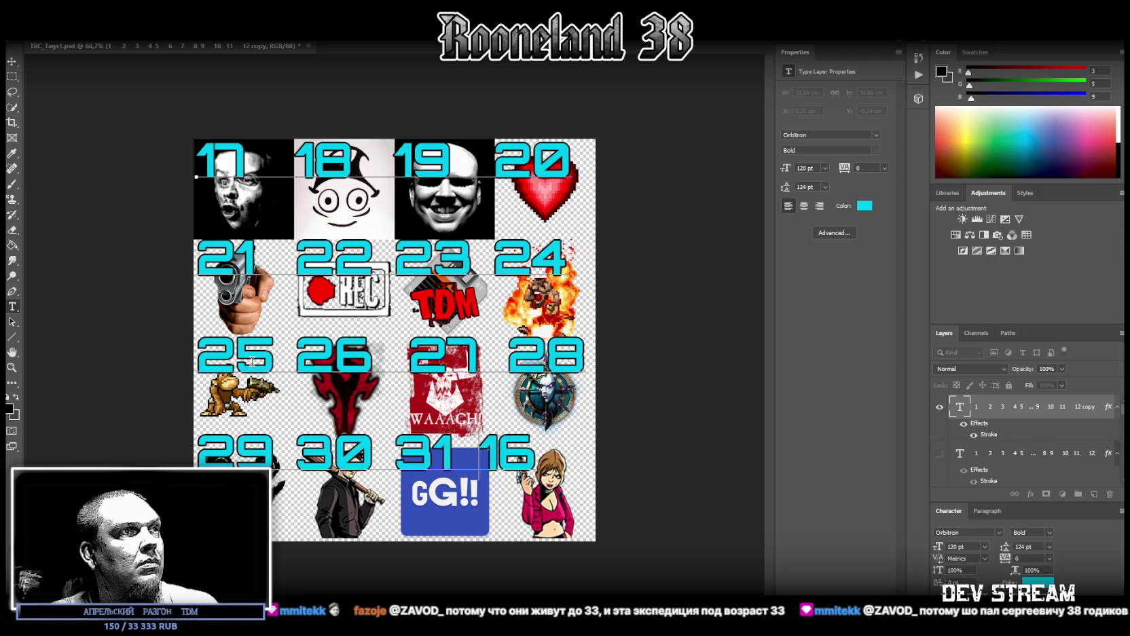
{"action": "key", "text": "Delete"}
{"action": "key", "text": "Delete"}
{"action": "type", "text": "32"}
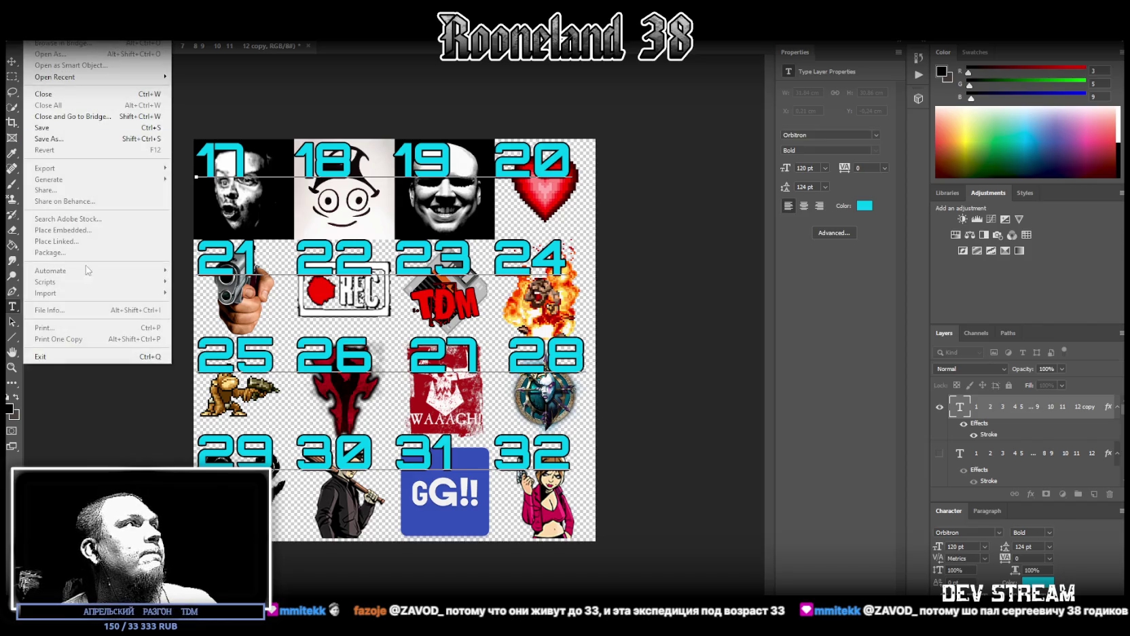
- Commit the number text, save the PSD, and switch to the Google Sheets window
{"action": "left_click", "coordinate": [91, 142]}
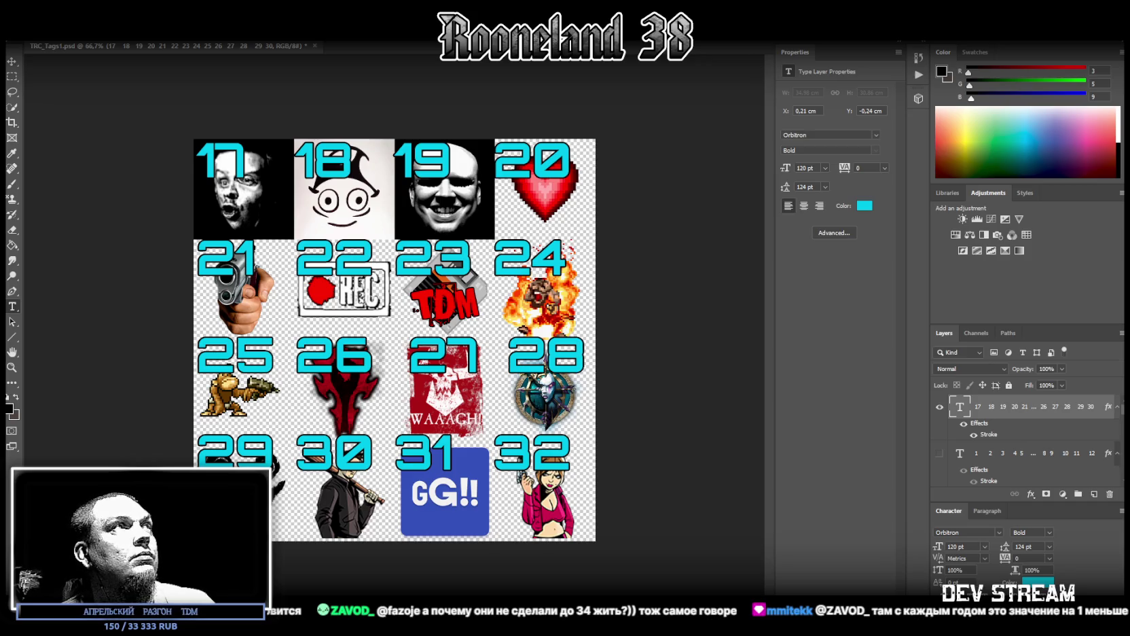
{"action": "key", "text": "ctrl+s"}
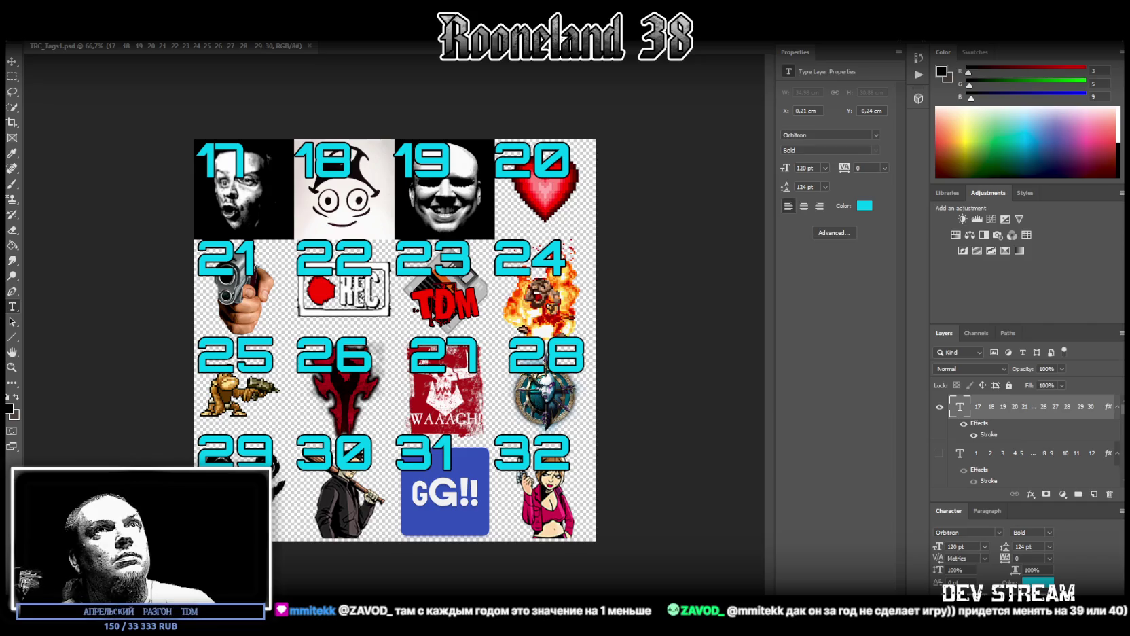
{"action": "key", "text": "alt+Tab"}
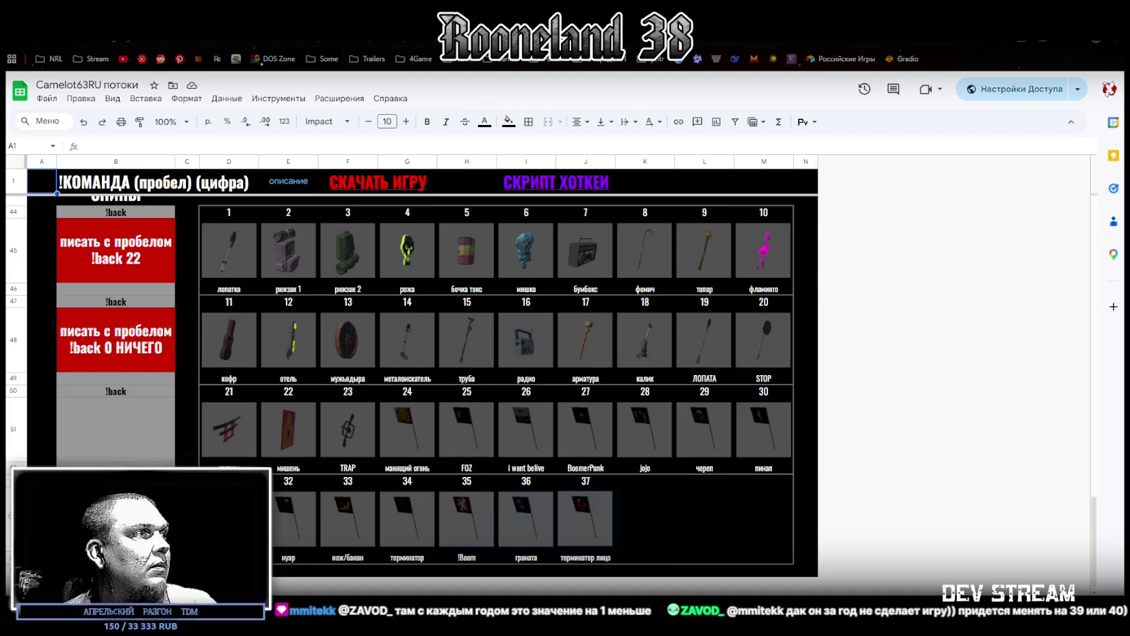
- Delete rows 51 to 56 of the sheet
{"action": "left_click", "coordinate": [9, 520]}
{"action": "left_click", "coordinate": [13, 420]}
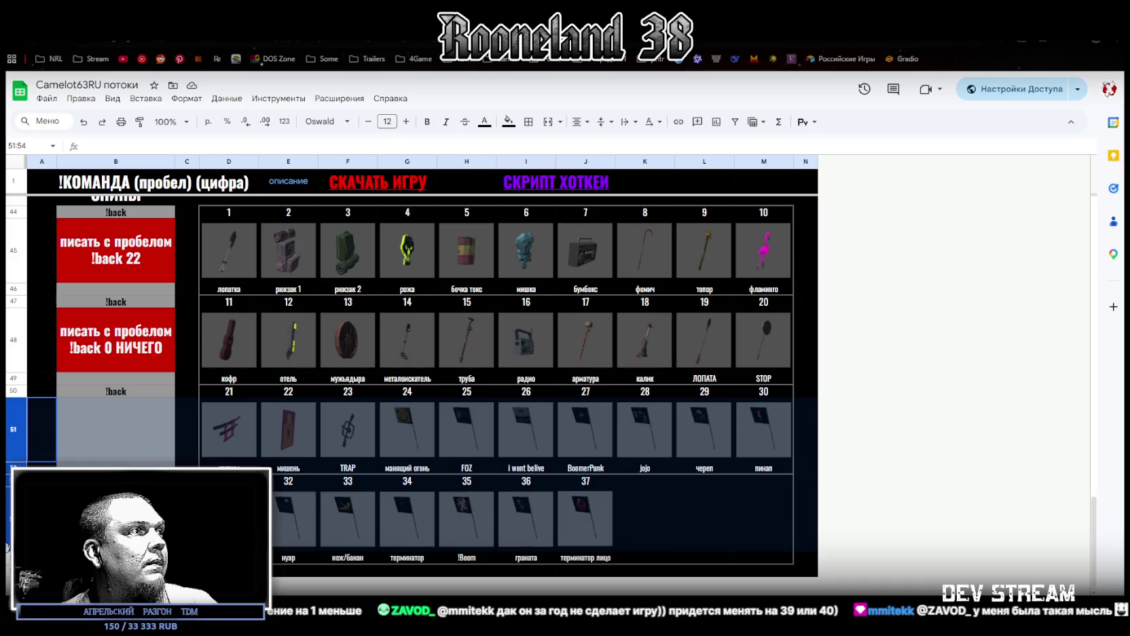
{"action": "right_click", "coordinate": [14, 420]}
{"action": "left_click", "coordinate": [77, 395]}
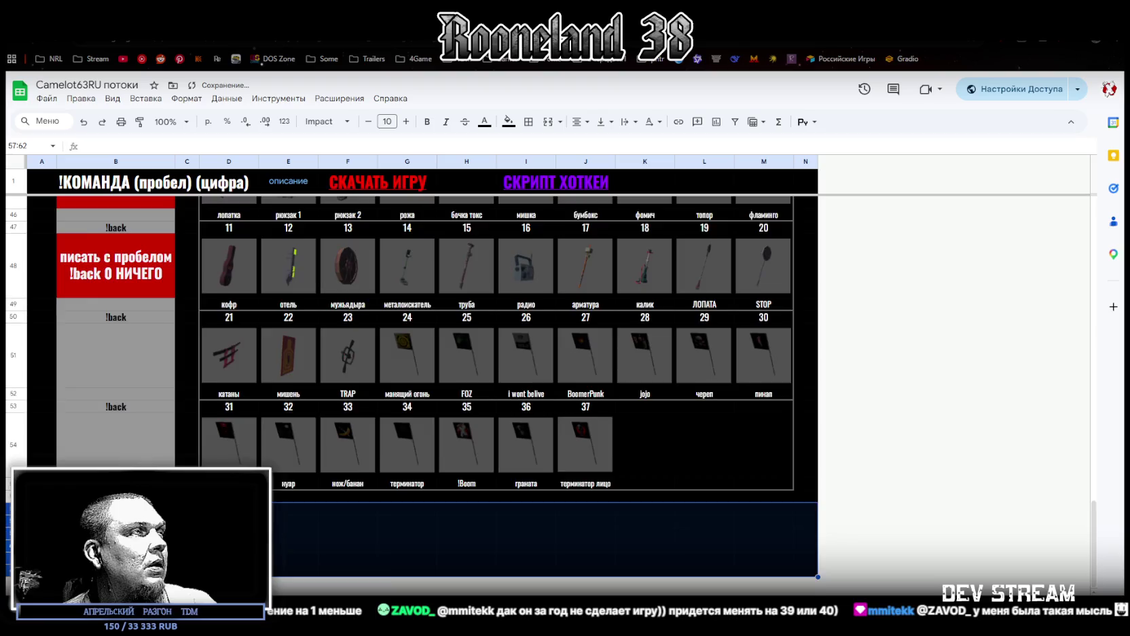
- Select the empty cells D57:H57 below the item grid and bring up their context menu
{"action": "scroll", "coordinate": [176, 428], "scroll_direction": "up", "scroll_amount": 10}
{"action": "scroll", "coordinate": [176, 422], "scroll_direction": "down", "scroll_amount": 10}
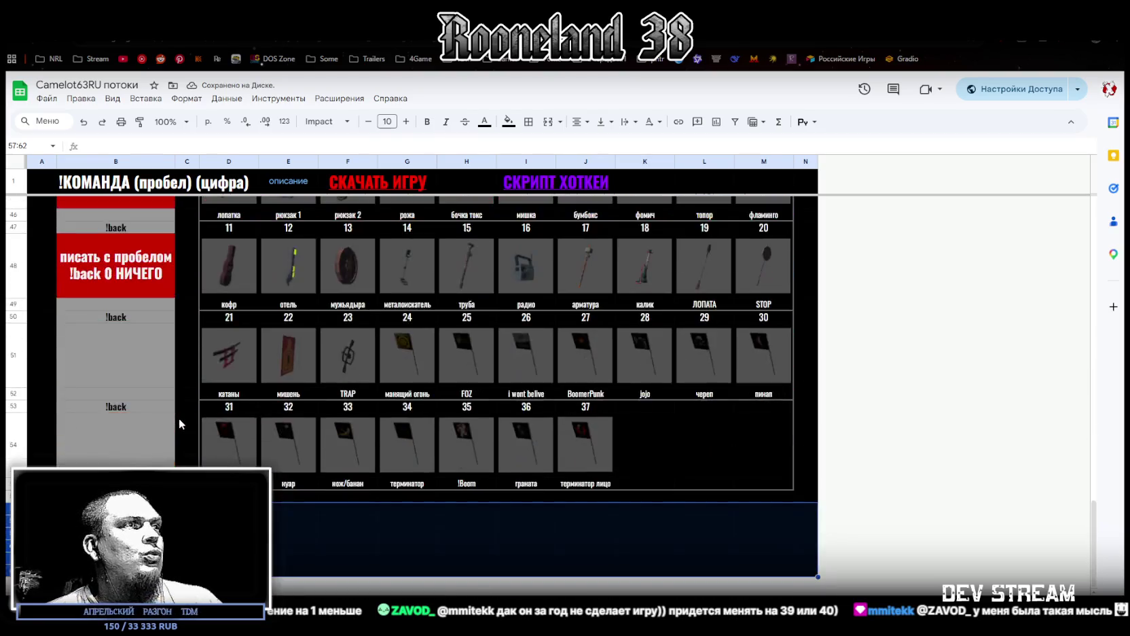
{"action": "left_click", "coordinate": [349, 534]}
{"action": "left_click_drag", "start_coordinate": [231, 510], "coordinate": [439, 516]}
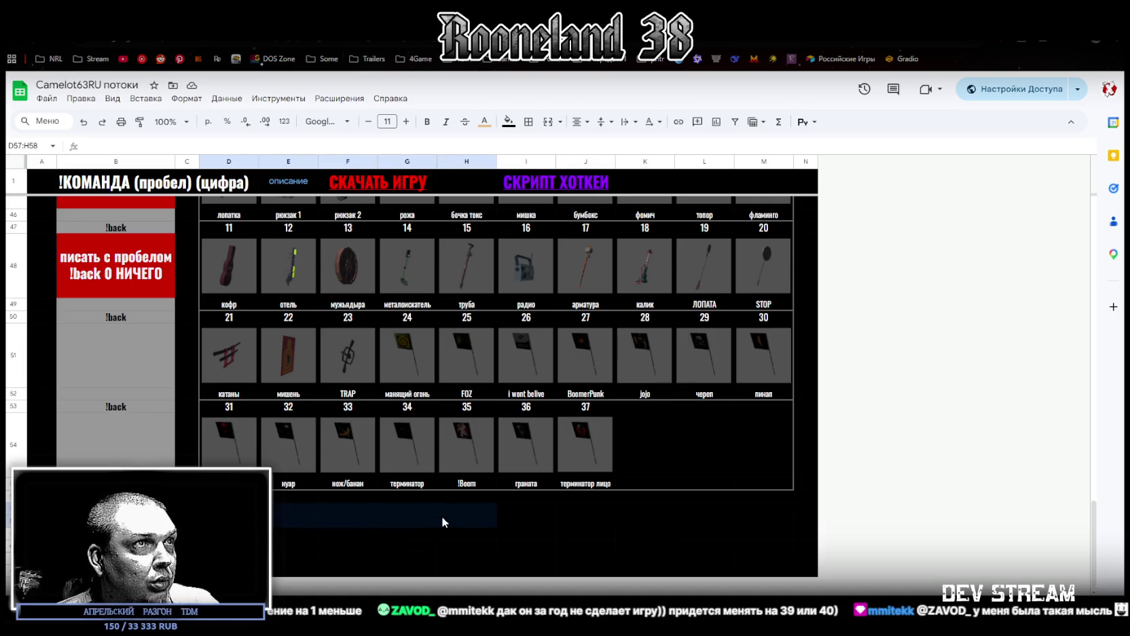
{"action": "left_click_drag", "start_coordinate": [445, 520], "coordinate": [444, 512]}
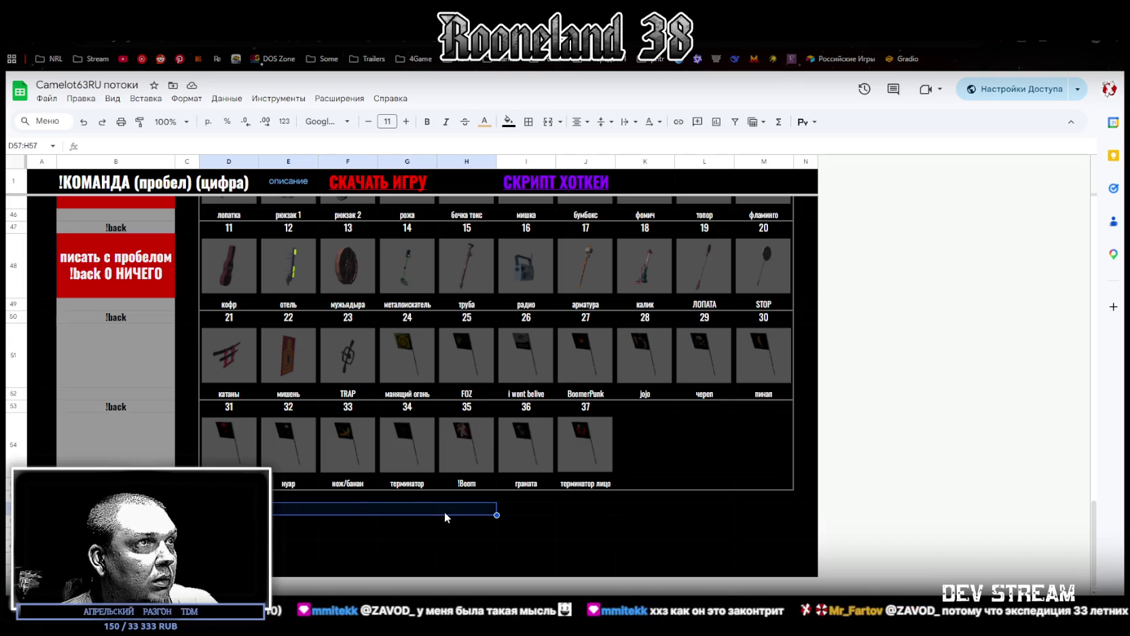
{"action": "right_click", "coordinate": [444, 512]}
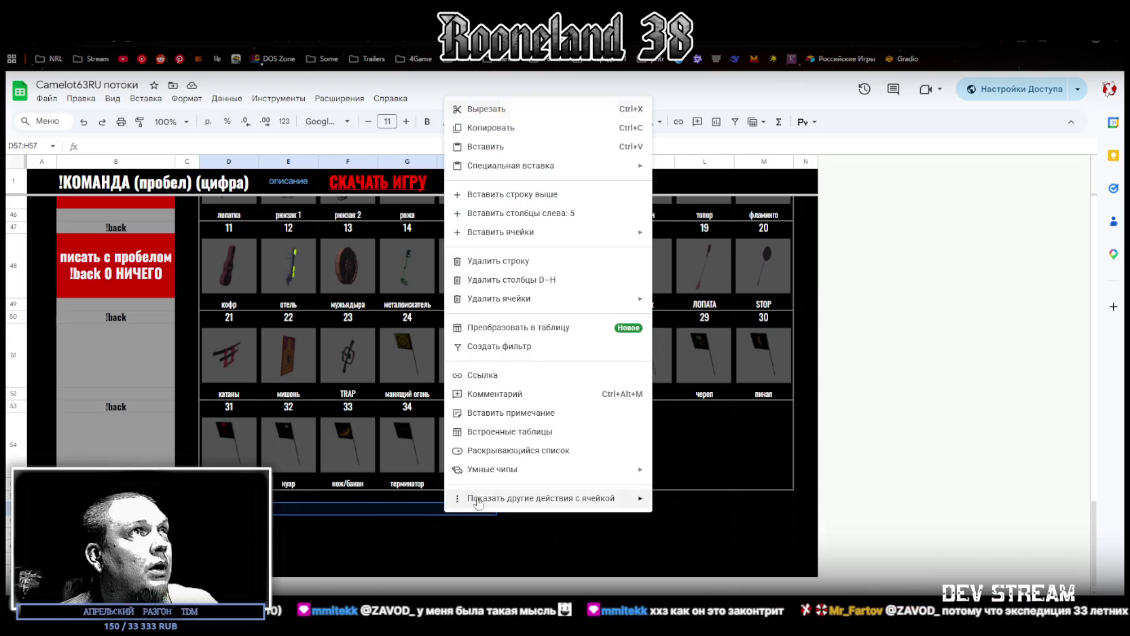
- Copy the !tag label from B16 and paste it into B57
{"action": "left_click", "coordinate": [882, 202]}
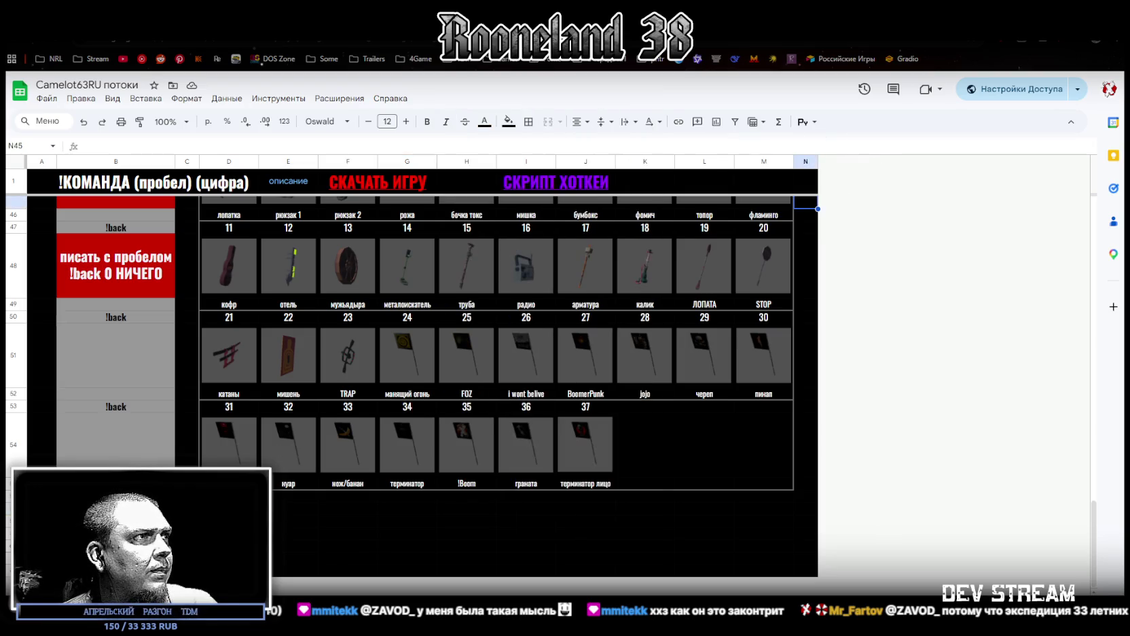
{"action": "scroll", "coordinate": [496, 394], "scroll_direction": "up", "scroll_amount": 10}
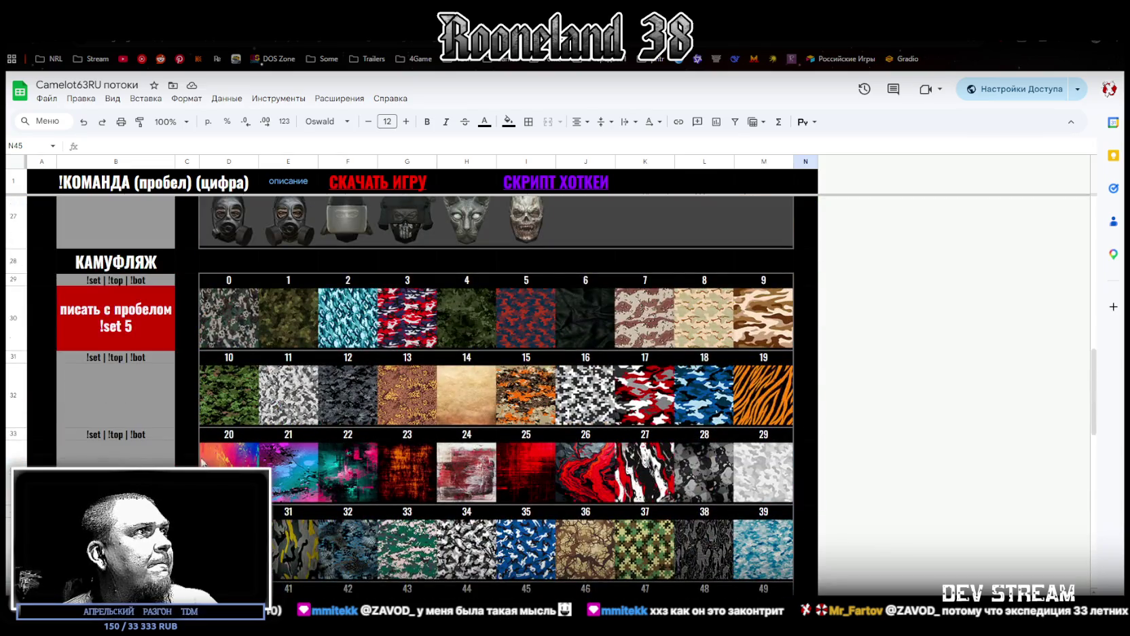
{"action": "scroll", "coordinate": [197, 448], "scroll_direction": "up", "scroll_amount": 5}
{"action": "scroll", "coordinate": [184, 421], "scroll_direction": "up", "scroll_amount": 4}
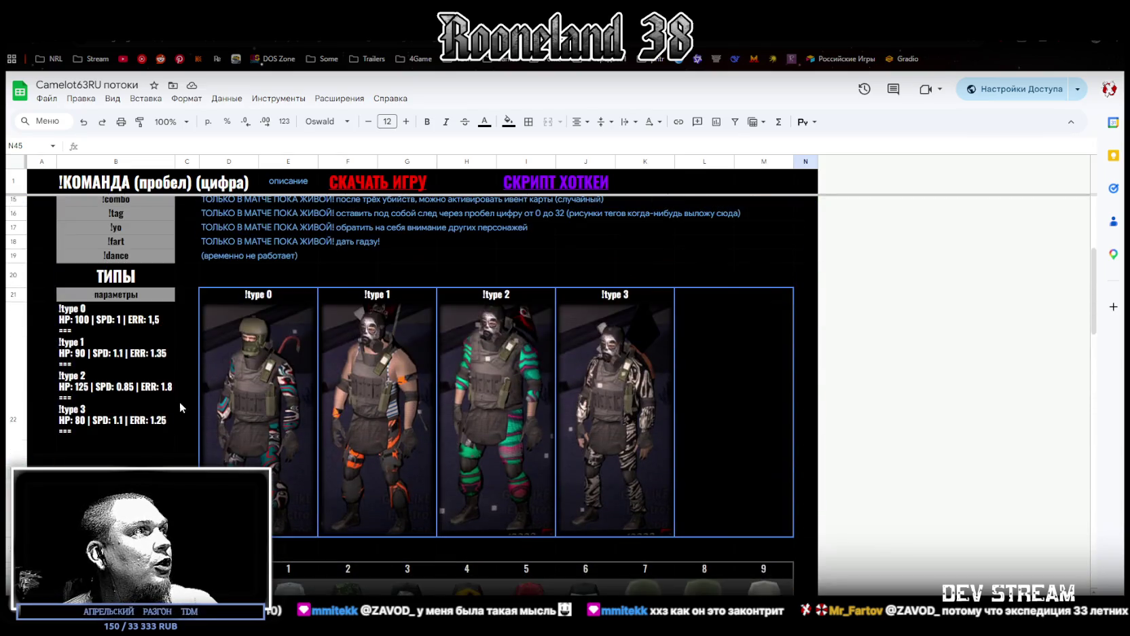
{"action": "scroll", "coordinate": [170, 397], "scroll_direction": "up", "scroll_amount": 4}
{"action": "left_click", "coordinate": [116, 453]}
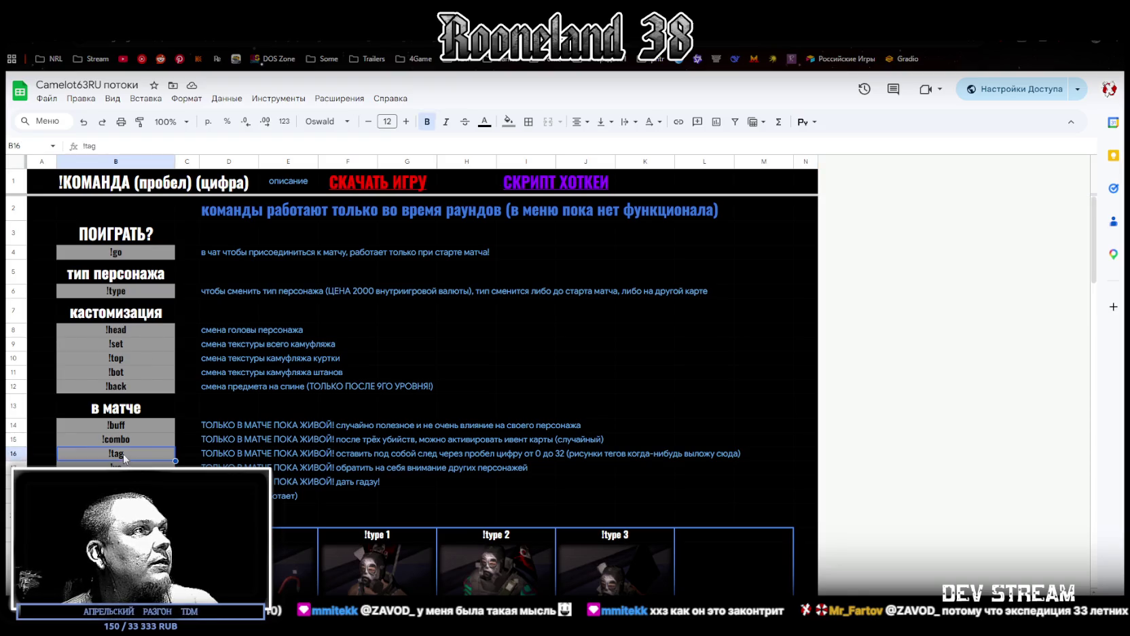
{"action": "scroll", "coordinate": [116, 453], "scroll_direction": "down", "scroll_amount": 5}
{"action": "scroll", "coordinate": [496, 394], "scroll_direction": "down", "scroll_amount": 12}
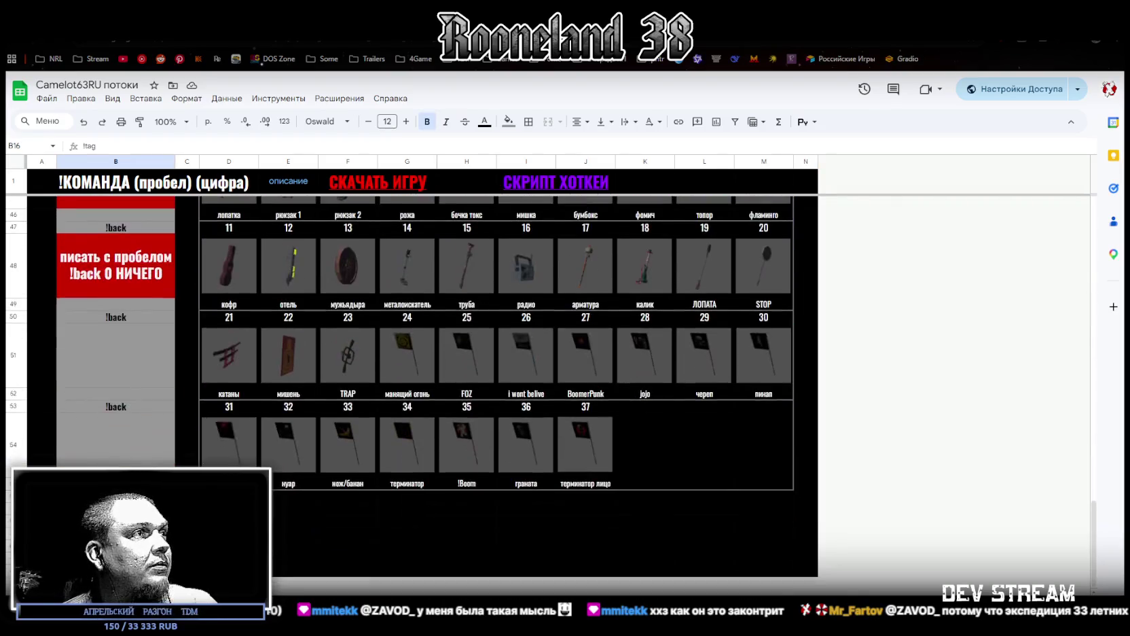
{"action": "left_click", "coordinate": [116, 503]}
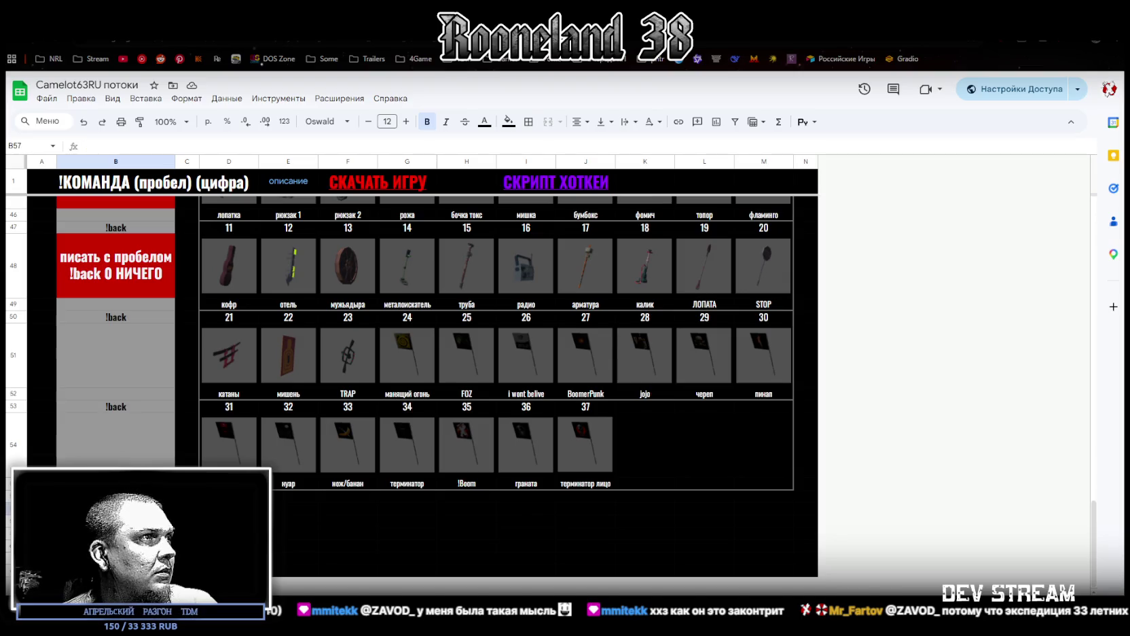
{"action": "type", "text": "!tag"}
- Remove the stray '(' so B57 reads just !tag
{"action": "scroll", "coordinate": [496, 394], "scroll_direction": "up", "scroll_amount": 20}
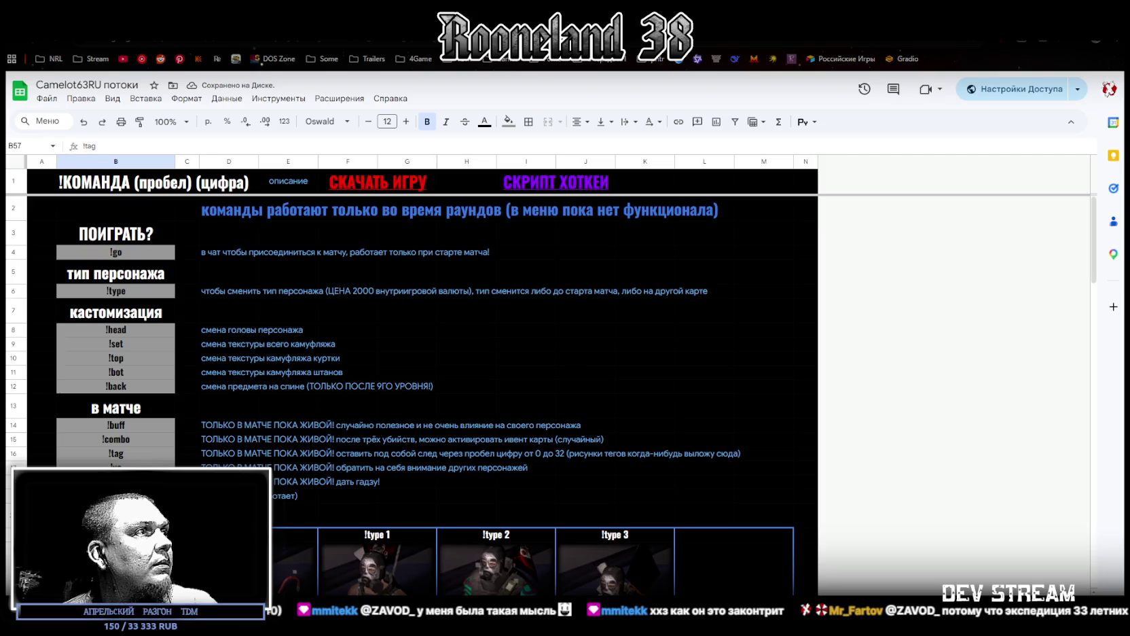
{"action": "scroll", "coordinate": [496, 394], "scroll_direction": "down", "scroll_amount": 12}
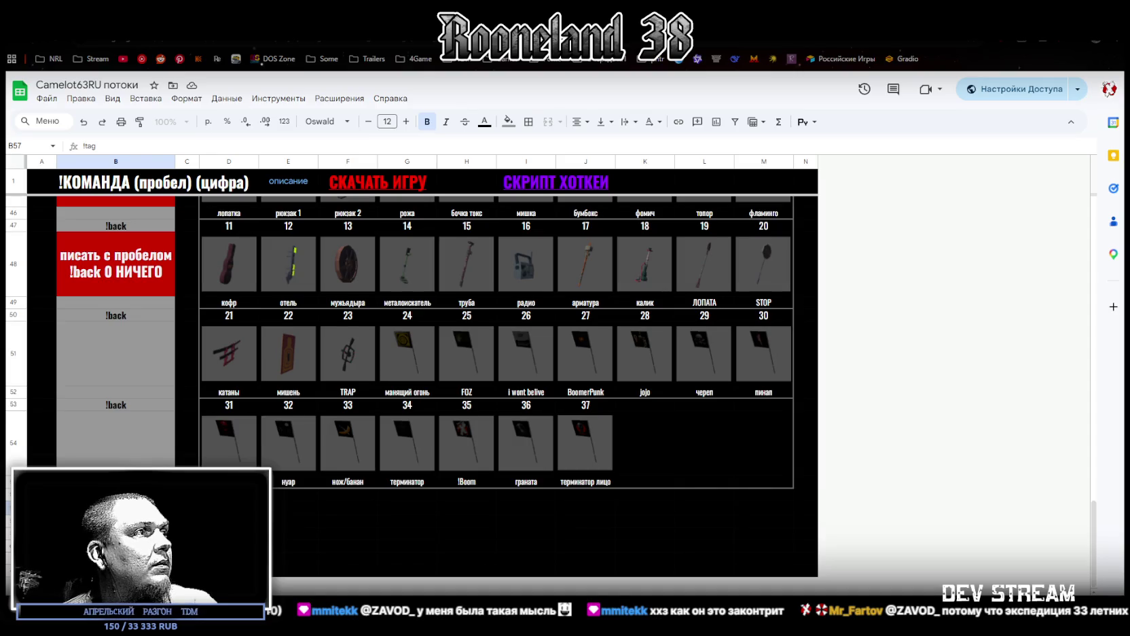
{"action": "type", "text": "("}
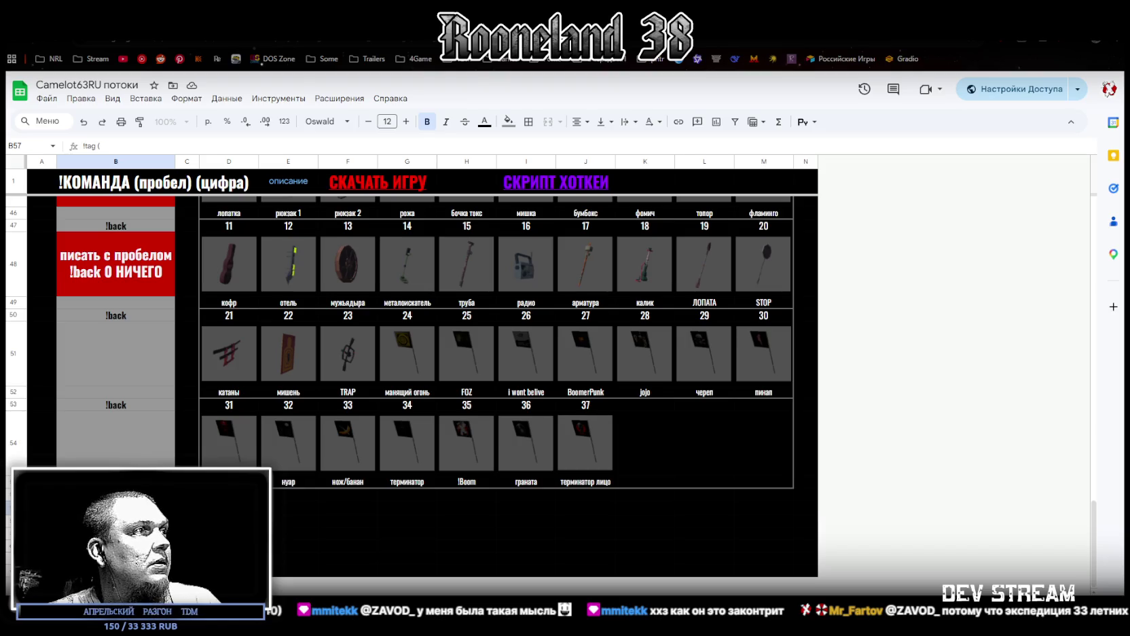
{"action": "key", "text": "BackSpace"}
{"action": "key", "text": "BackSpace"}
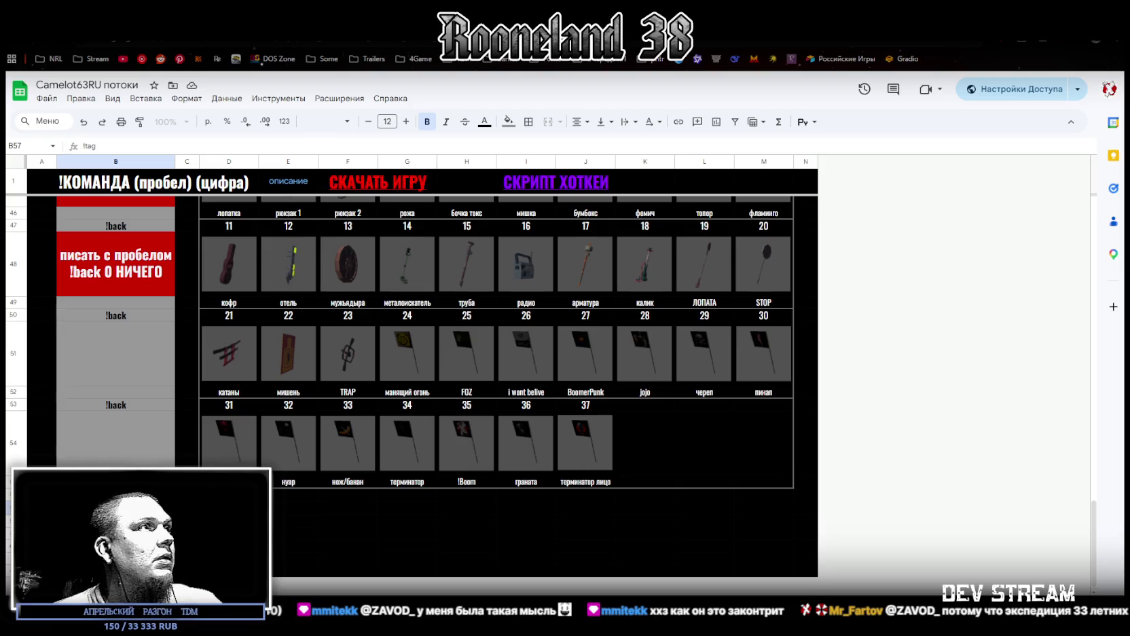
- Inspect the red instruction cells B48 and B45
{"action": "scroll", "coordinate": [152, 408], "scroll_direction": "up", "scroll_amount": 15}
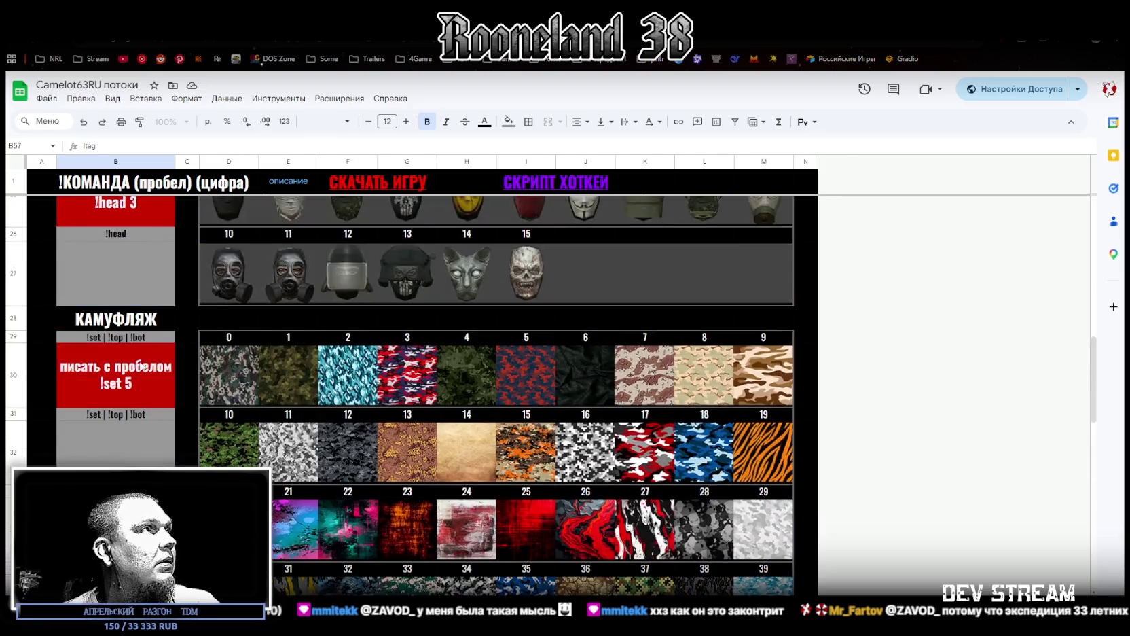
{"action": "scroll", "coordinate": [144, 368], "scroll_direction": "up", "scroll_amount": 3}
{"action": "scroll", "coordinate": [130, 367], "scroll_direction": "down", "scroll_amount": 10}
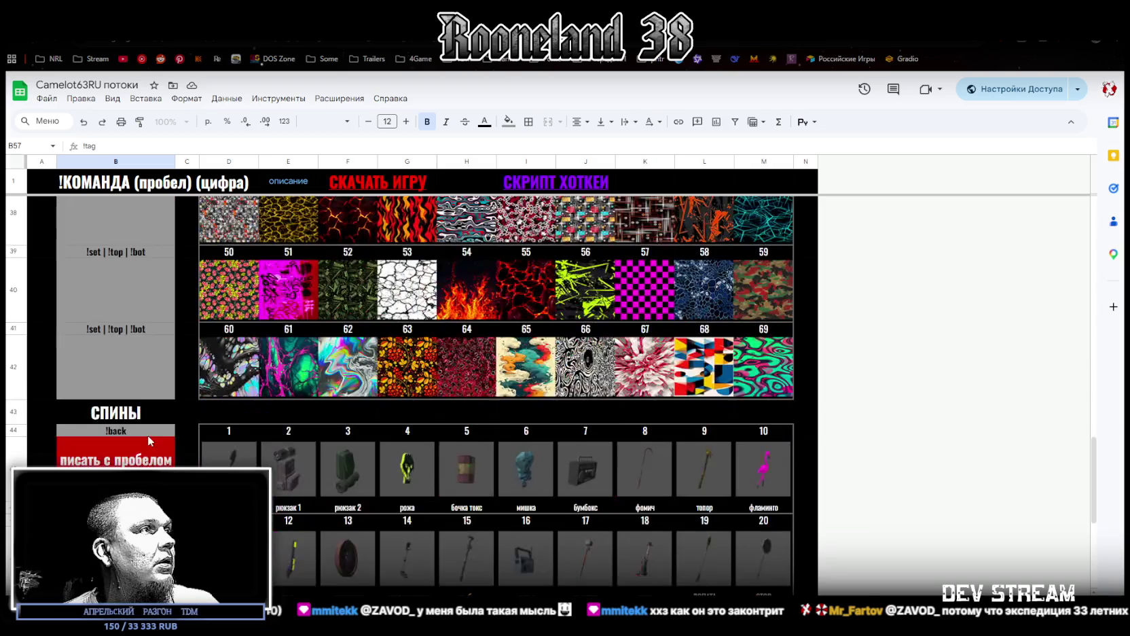
{"action": "scroll", "coordinate": [147, 434], "scroll_direction": "down", "scroll_amount": 4}
{"action": "left_click", "coordinate": [141, 329]}
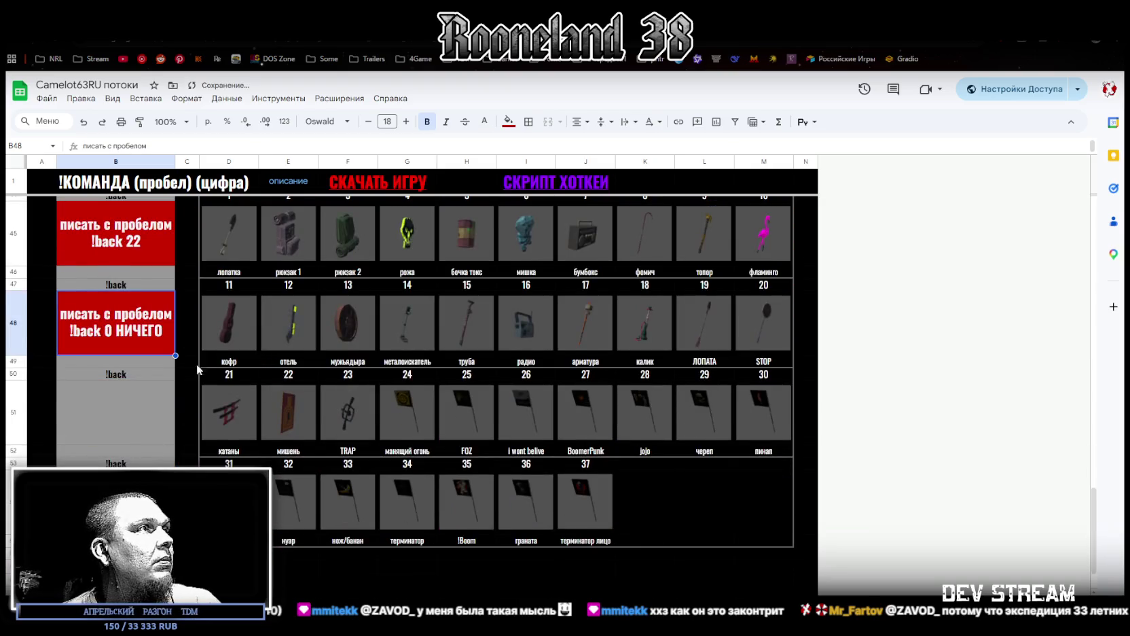
{"action": "scroll", "coordinate": [196, 364], "scroll_direction": "up", "scroll_amount": 2}
{"action": "left_click", "coordinate": [145, 323]}
{"action": "scroll", "coordinate": [226, 365], "scroll_direction": "down", "scroll_amount": 3}
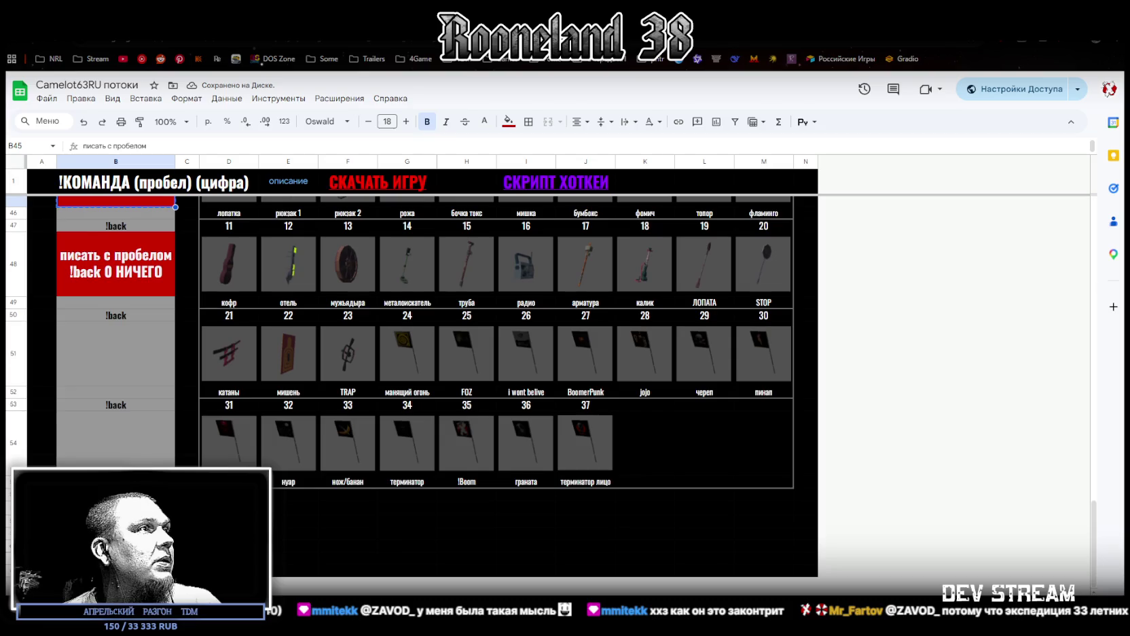
{"action": "scroll", "coordinate": [198, 453], "scroll_direction": "up", "scroll_amount": 2}
{"action": "scroll", "coordinate": [190, 442], "scroll_direction": "down", "scroll_amount": 2}
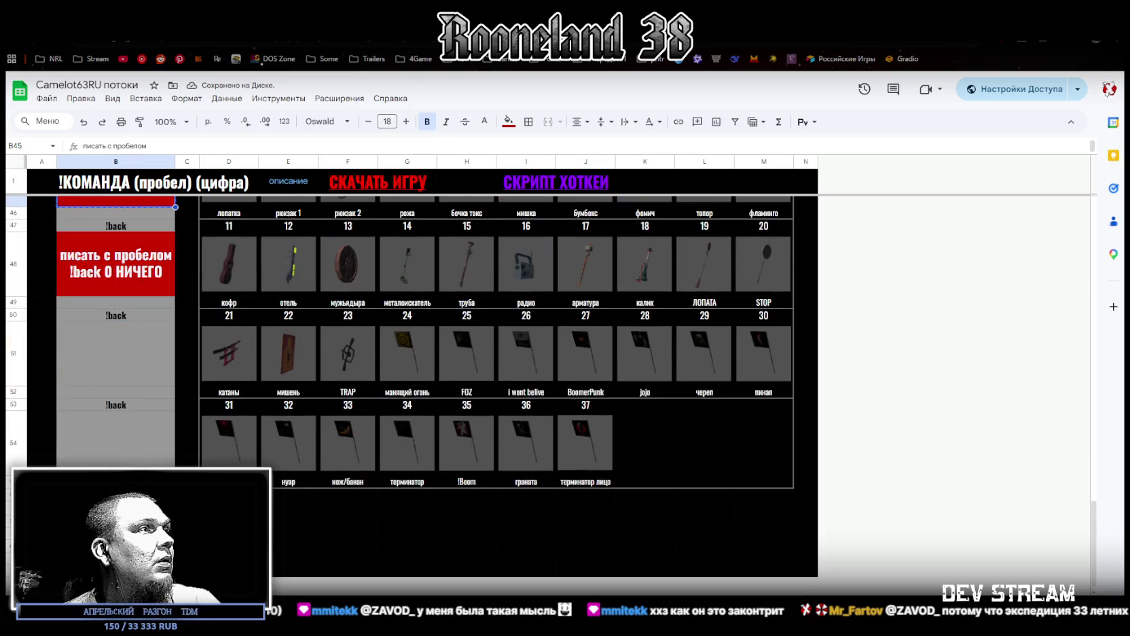
- Try editing B58, then settle on cell D57 beside the new !tag label
{"action": "left_click", "coordinate": [116, 523]}
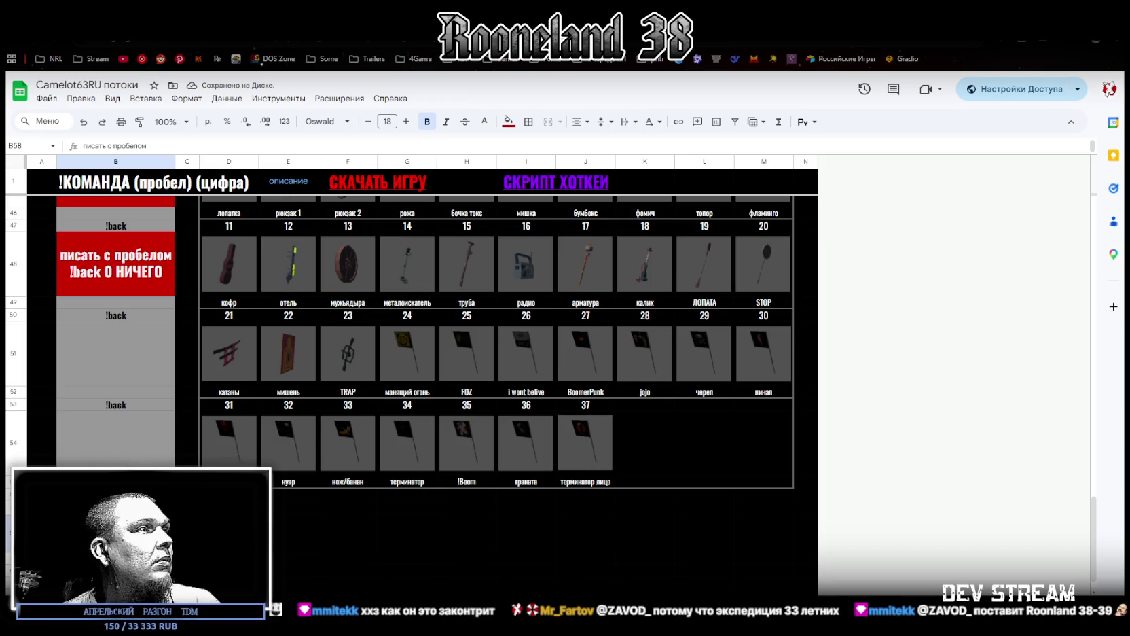
{"action": "key", "text": "Return"}
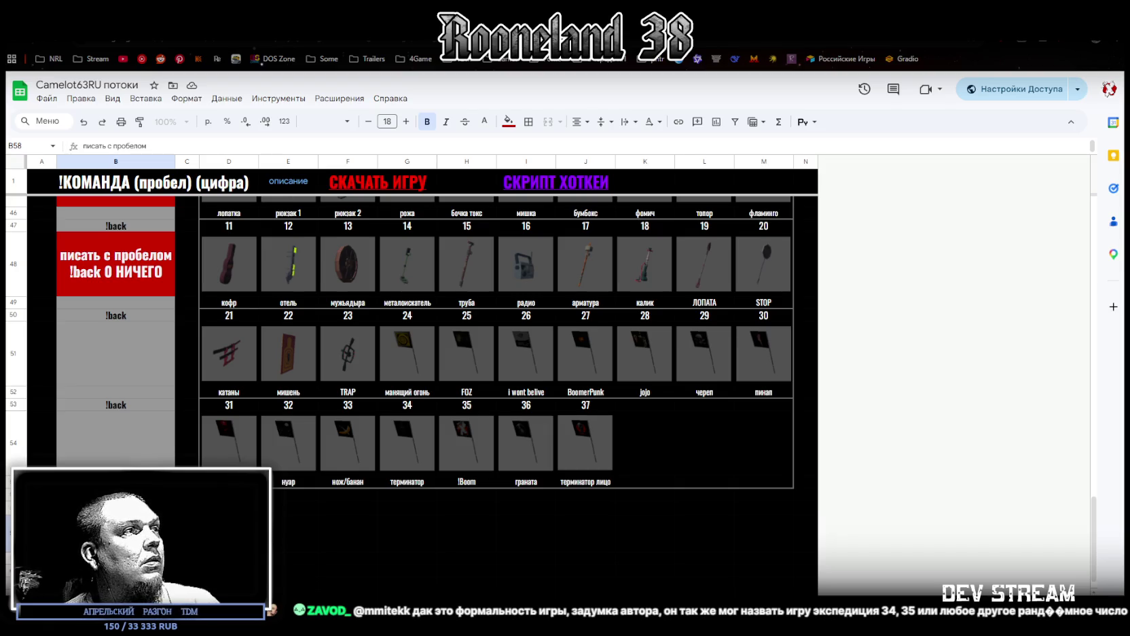
{"action": "left_click", "coordinate": [229, 530]}
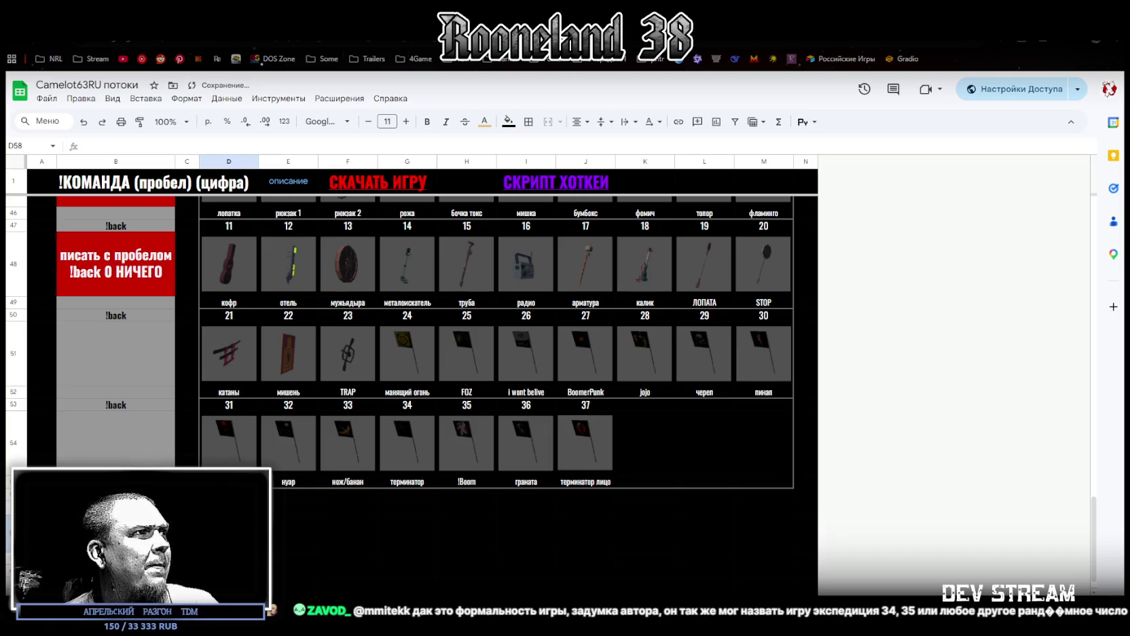
{"action": "scroll", "coordinate": [232, 410], "scroll_direction": "up", "scroll_amount": 15}
{"action": "scroll", "coordinate": [231, 411], "scroll_direction": "up", "scroll_amount": 10}
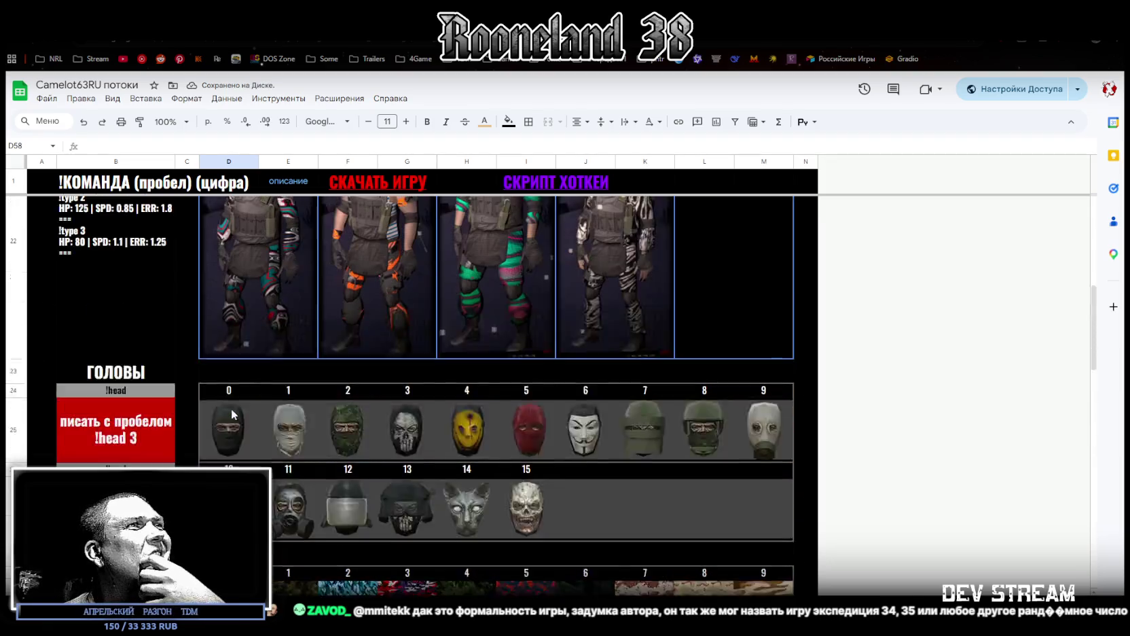
{"action": "scroll", "coordinate": [232, 410], "scroll_direction": "down", "scroll_amount": 3}
{"action": "scroll", "coordinate": [232, 412], "scroll_direction": "down", "scroll_amount": 8}
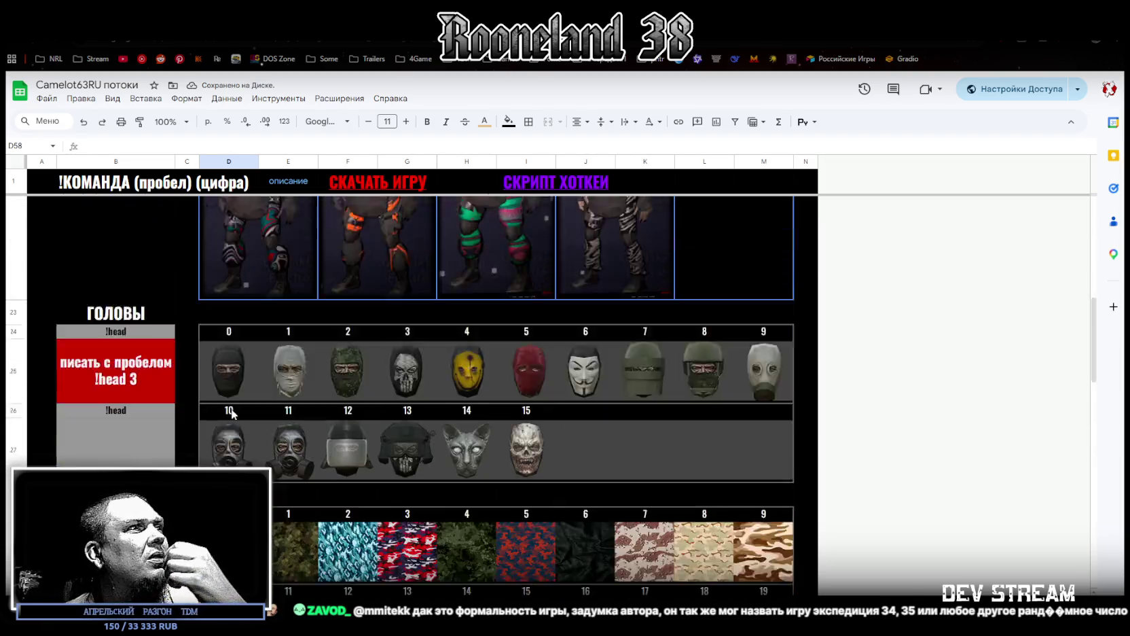
{"action": "scroll", "coordinate": [231, 412], "scroll_direction": "down", "scroll_amount": 10}
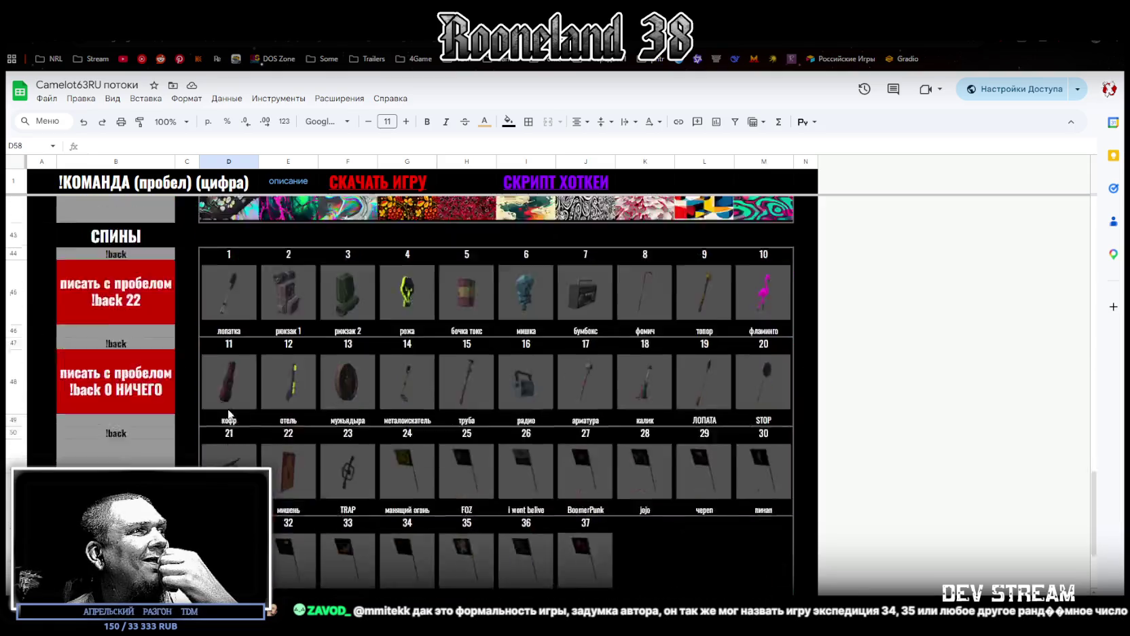
{"action": "key", "text": "Up"}
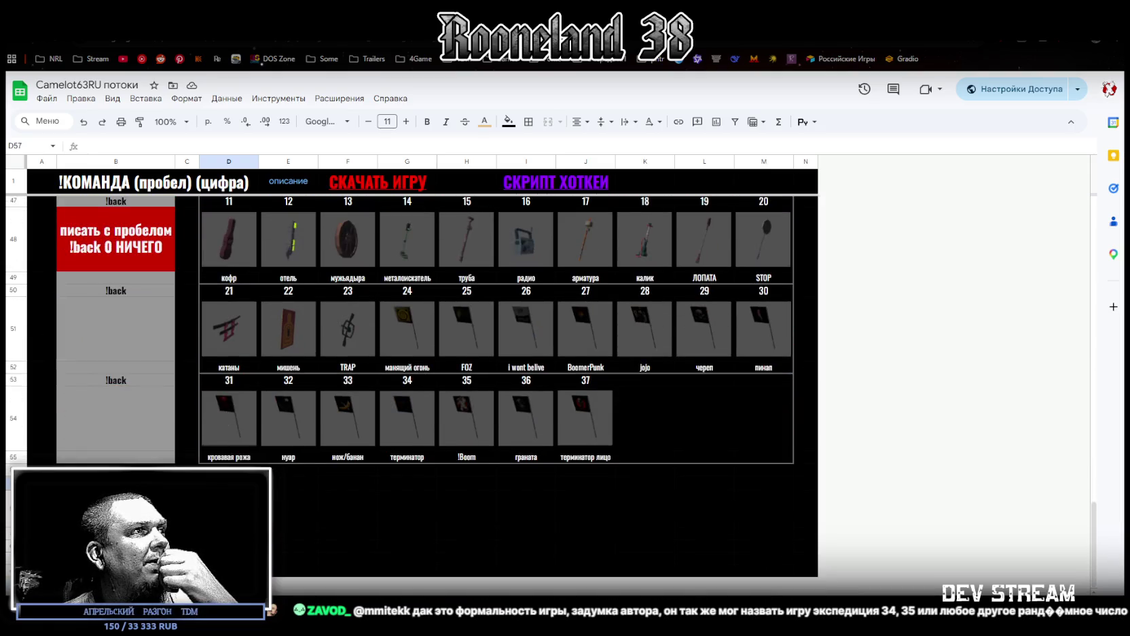
- Merge D57:H58 and I57:M58 into two side-by-side cells
{"action": "left_click_drag", "start_coordinate": [231, 490], "coordinate": [464, 518]}
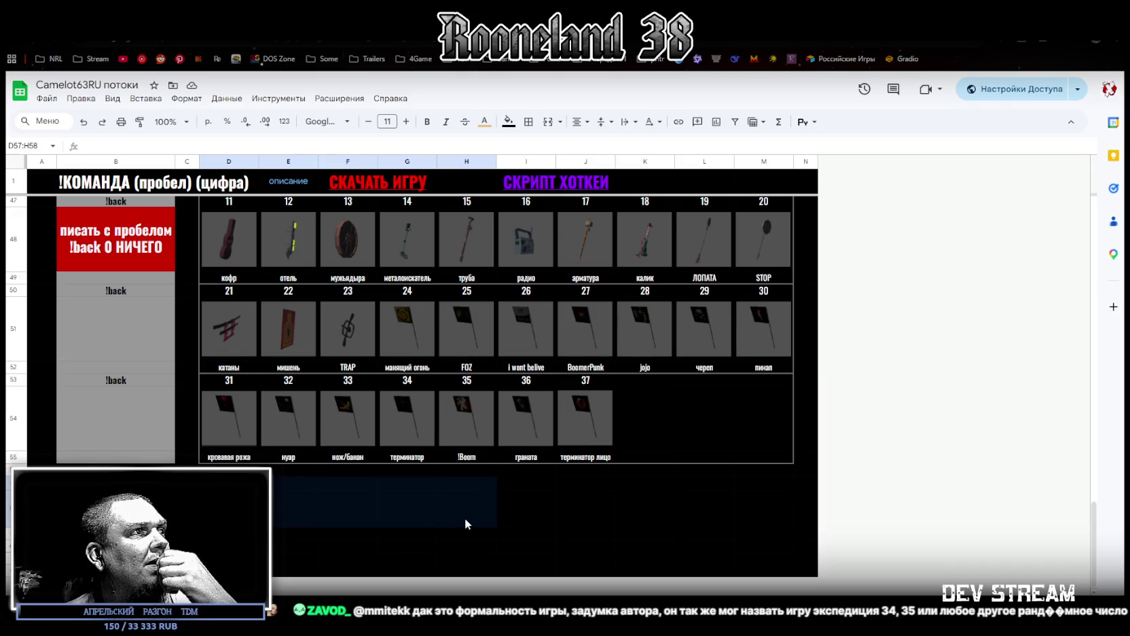
{"action": "left_click_drag", "start_coordinate": [465, 517], "coordinate": [465, 517]}
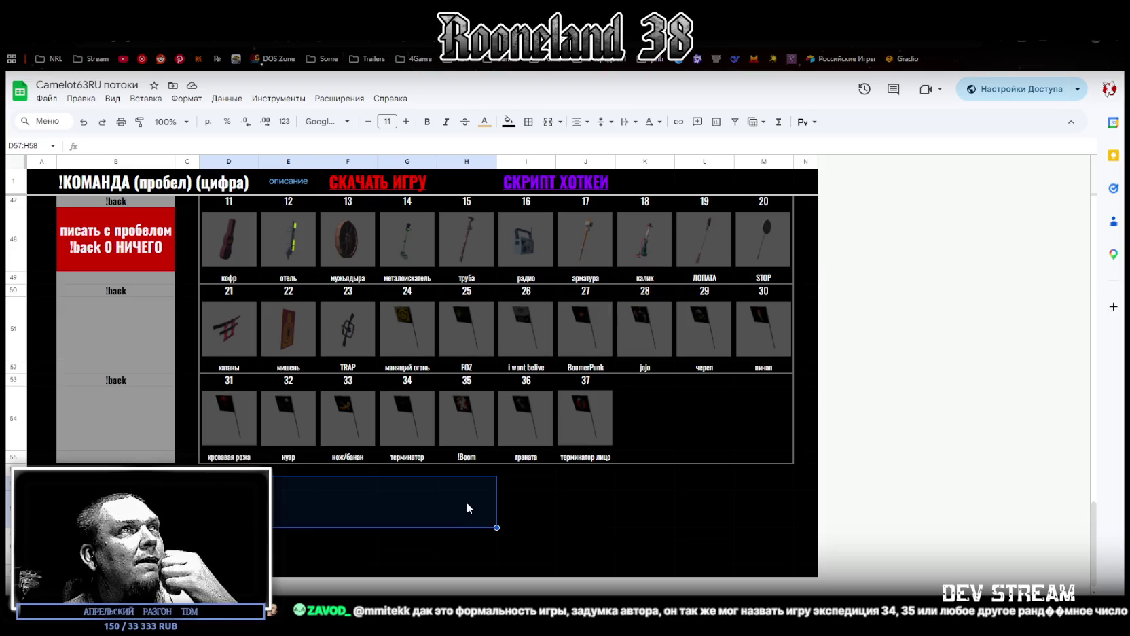
{"action": "left_click", "coordinate": [548, 122]}
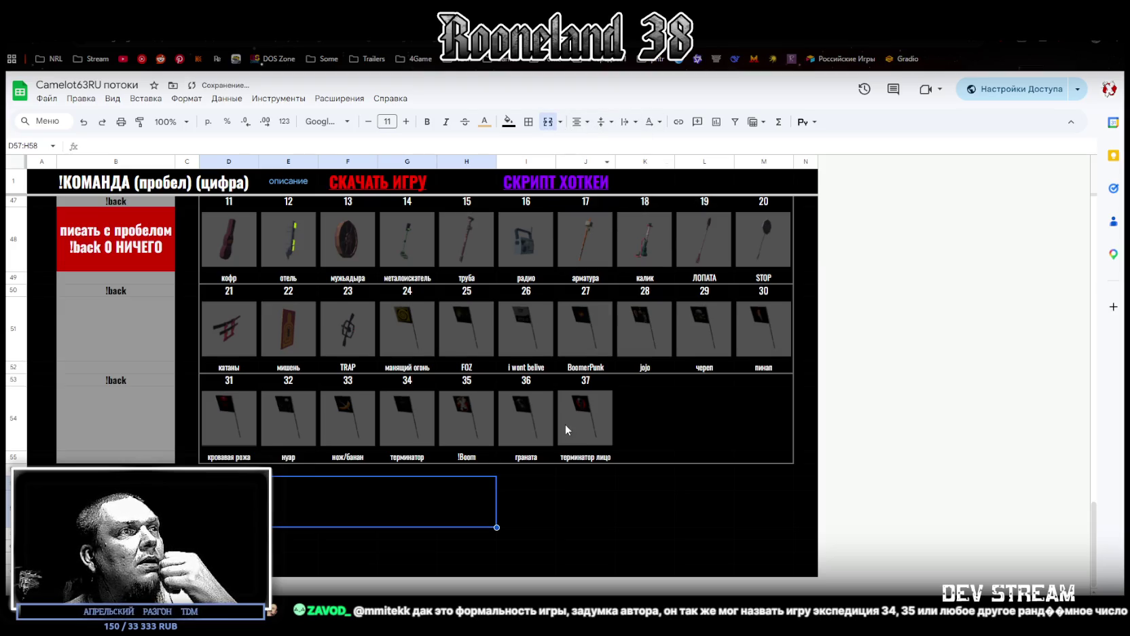
{"action": "left_click_drag", "start_coordinate": [525, 489], "coordinate": [774, 519]}
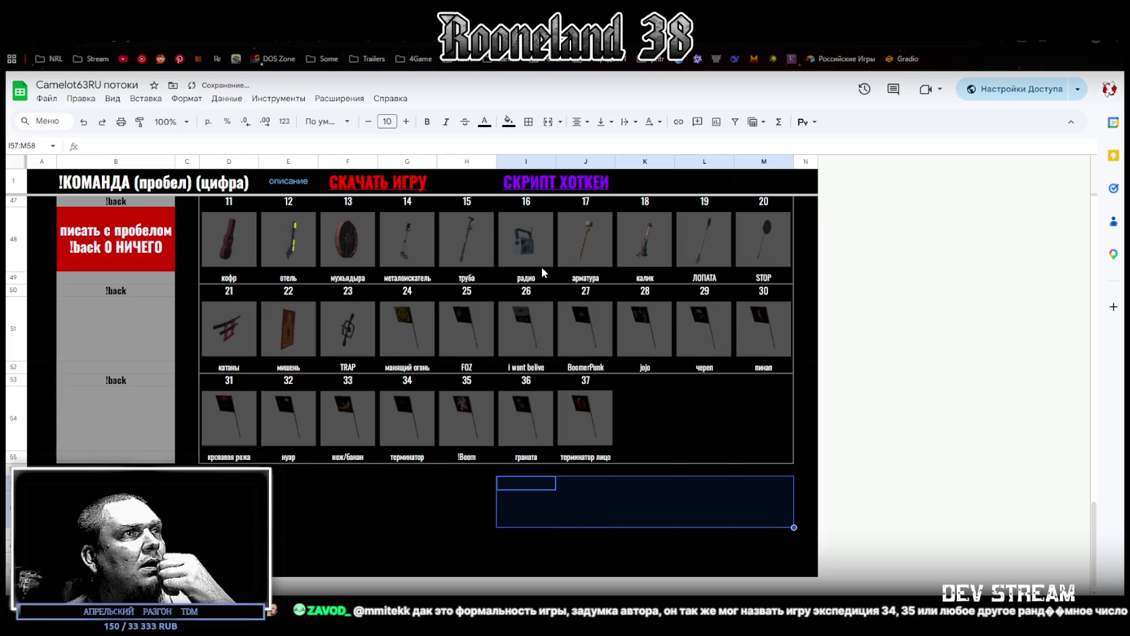
{"action": "left_click", "coordinate": [549, 121]}
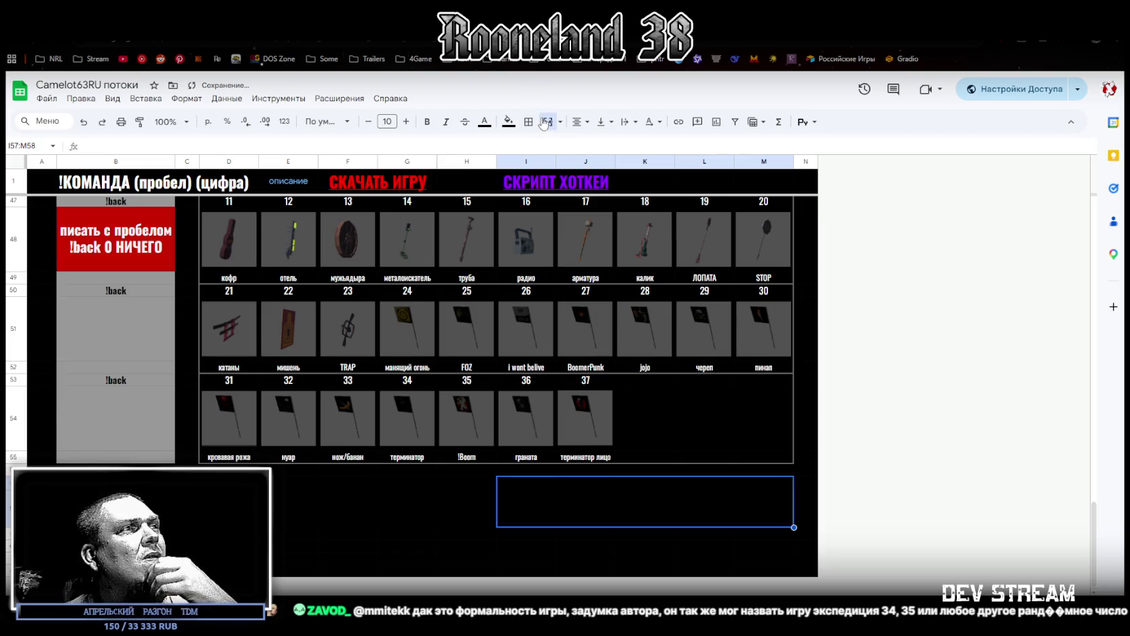
- Check column D's width in Resize column and cancel, keeping it at 100 px
{"action": "left_click", "coordinate": [348, 501]}
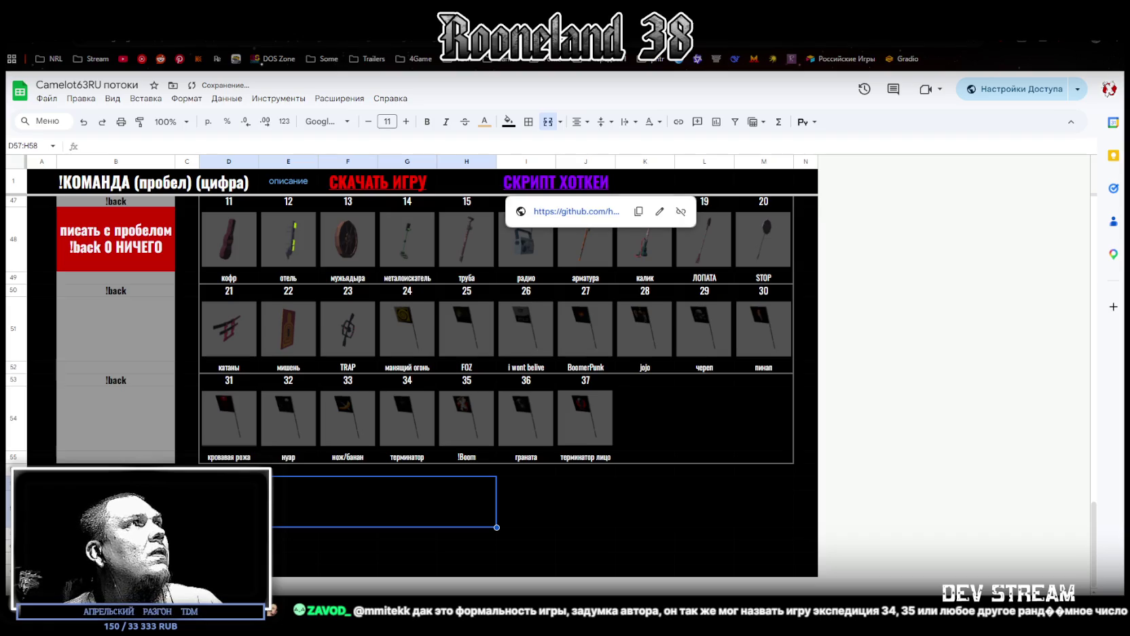
{"action": "left_click", "coordinate": [219, 168]}
{"action": "right_click", "coordinate": [219, 168]}
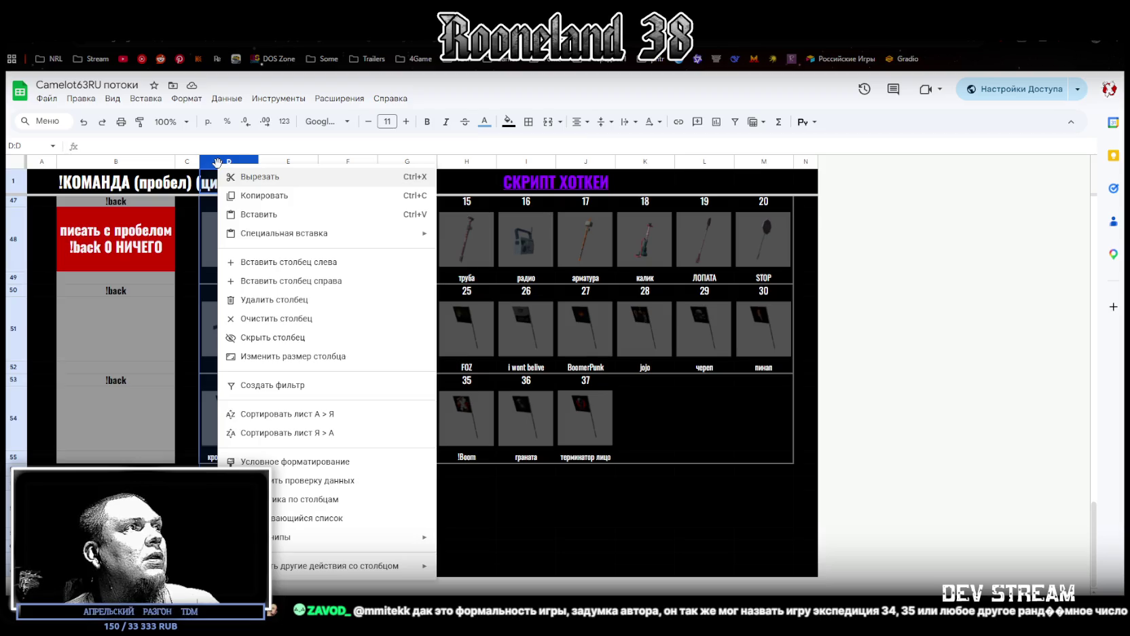
{"action": "left_click", "coordinate": [290, 359]}
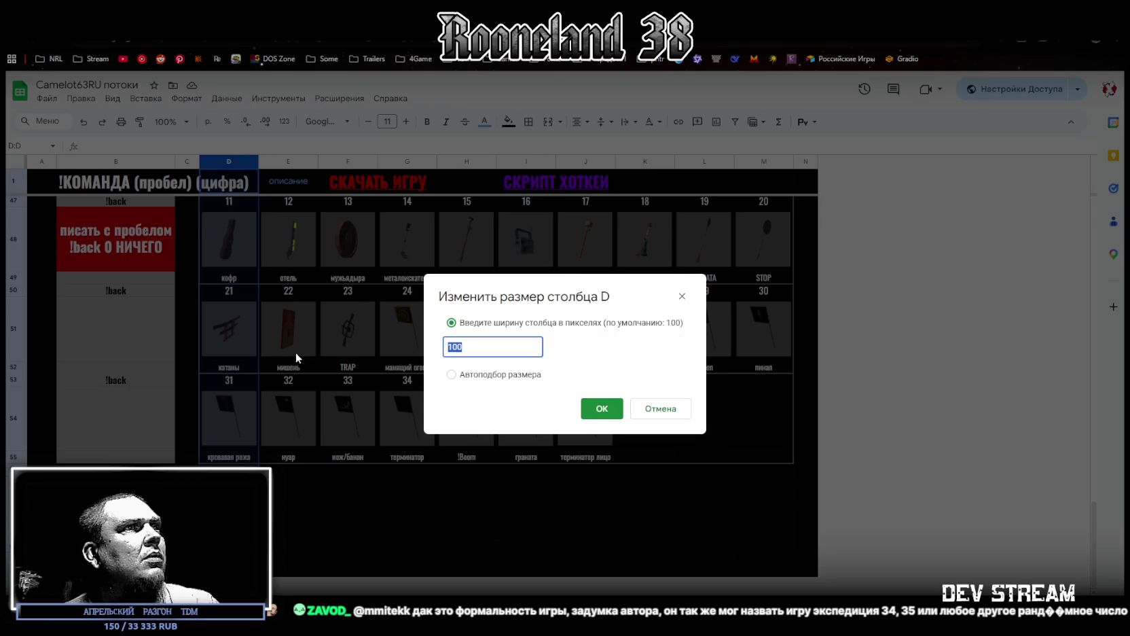
{"action": "left_click", "coordinate": [647, 417]}
{"action": "left_click_drag", "start_coordinate": [252, 489], "coordinate": [475, 520]}
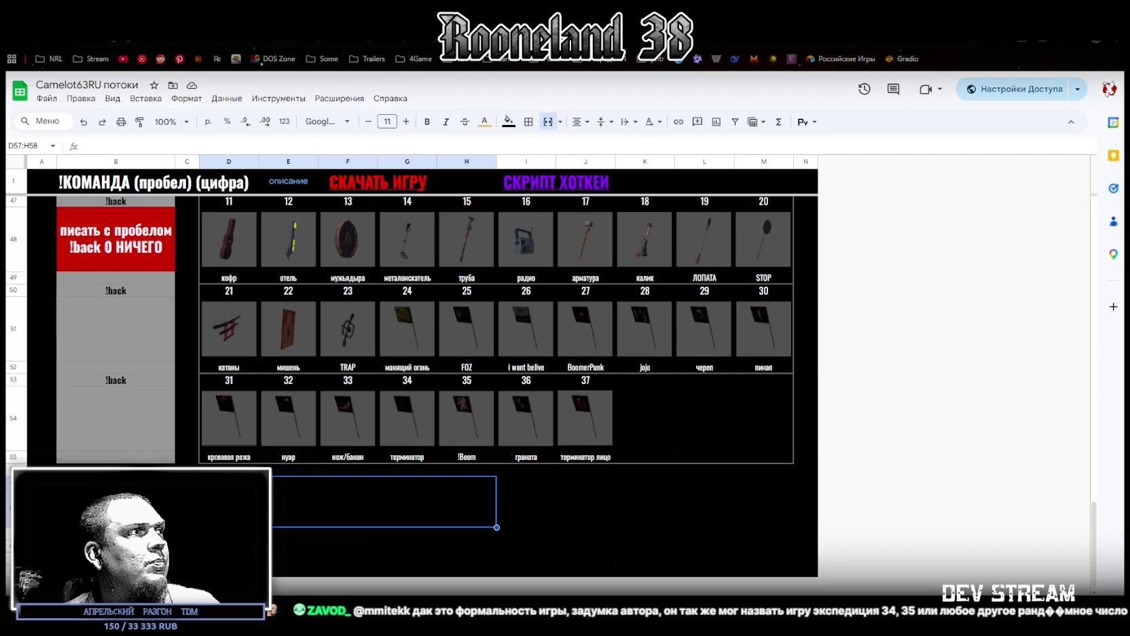
- Check row 57's height without changing it, then insert one row below
{"action": "left_click", "coordinate": [13, 483]}
{"action": "right_click", "coordinate": [14, 482]}
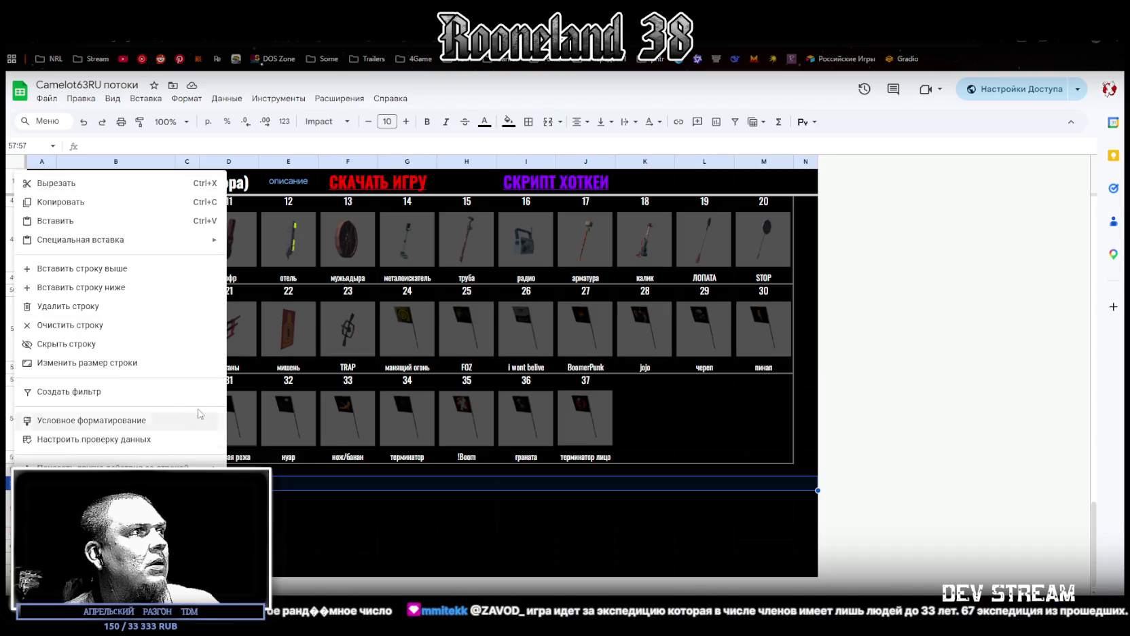
{"action": "left_click", "coordinate": [82, 362]}
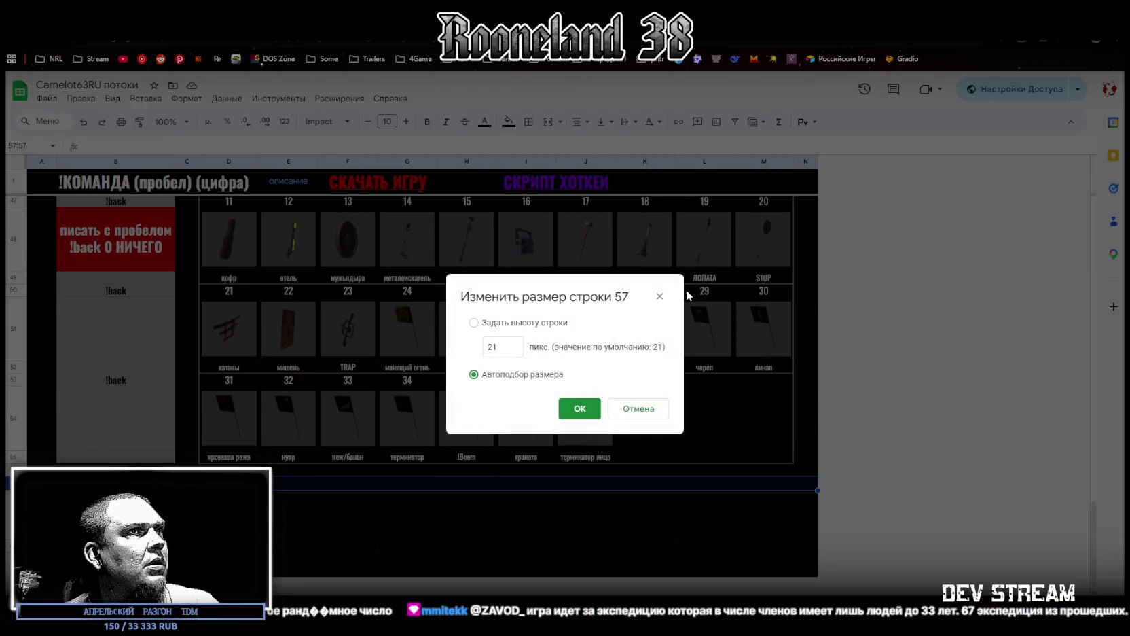
{"action": "left_click", "coordinate": [659, 297]}
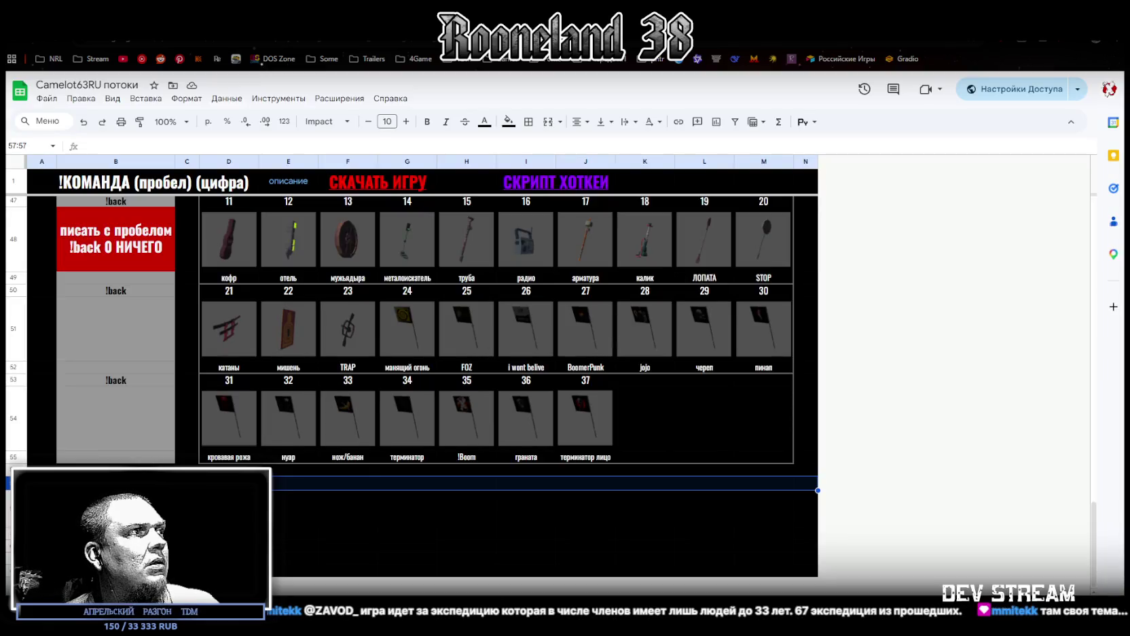
{"action": "right_click", "coordinate": [9, 509]}
{"action": "left_click", "coordinate": [129, 317]}
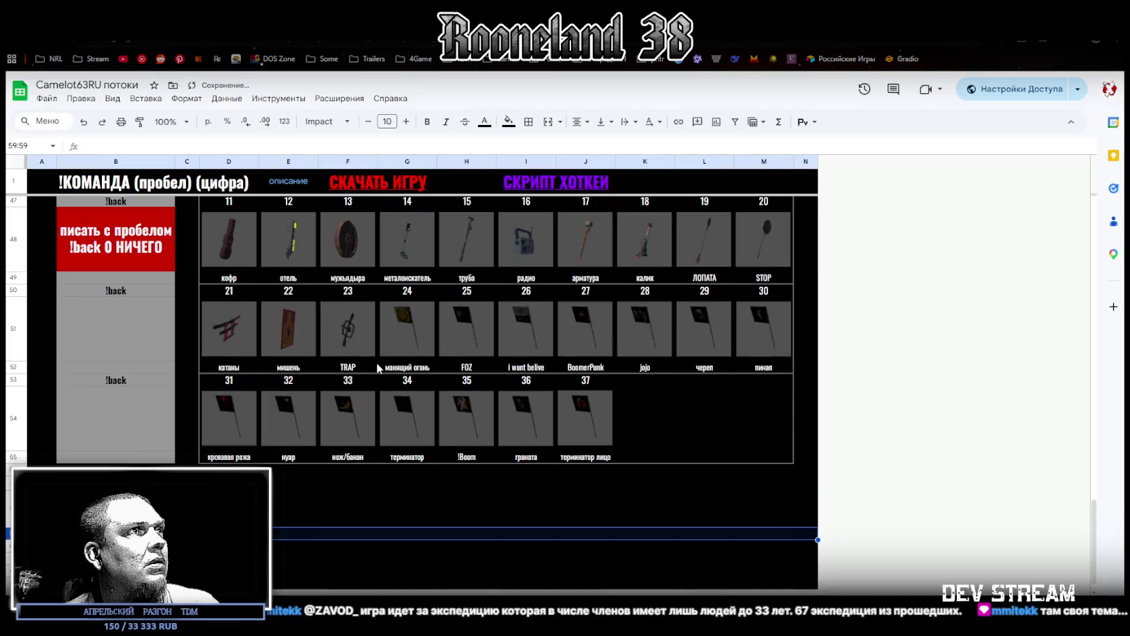
- Set row 58's height to 479 px and reselect the merged D57:H58 area
{"action": "right_click", "coordinate": [9, 509]}
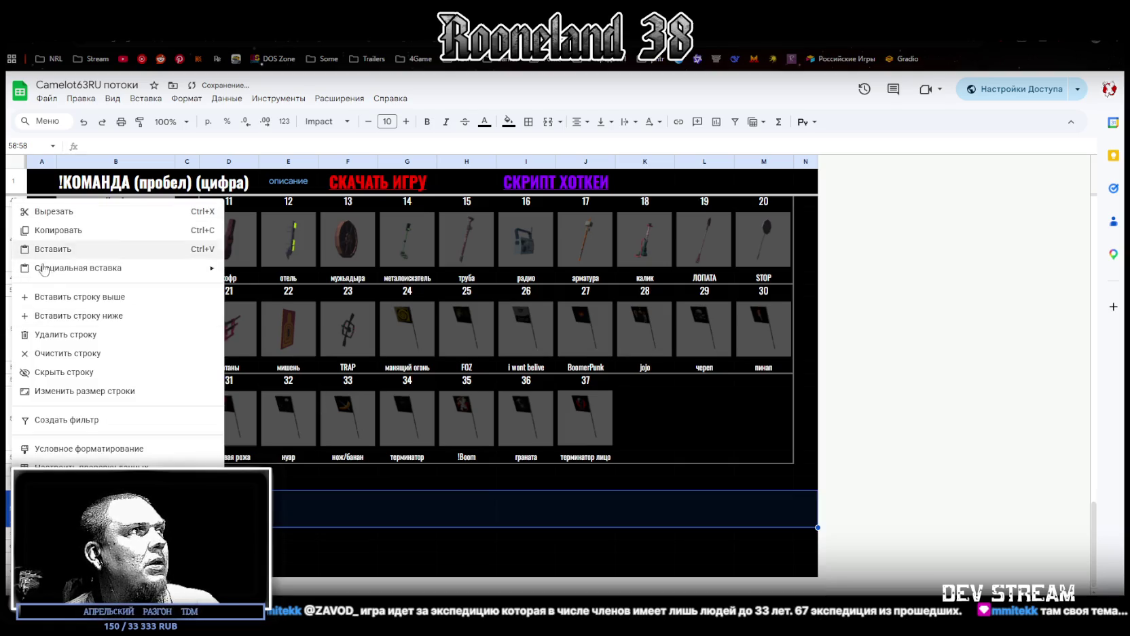
{"action": "left_click", "coordinate": [82, 392]}
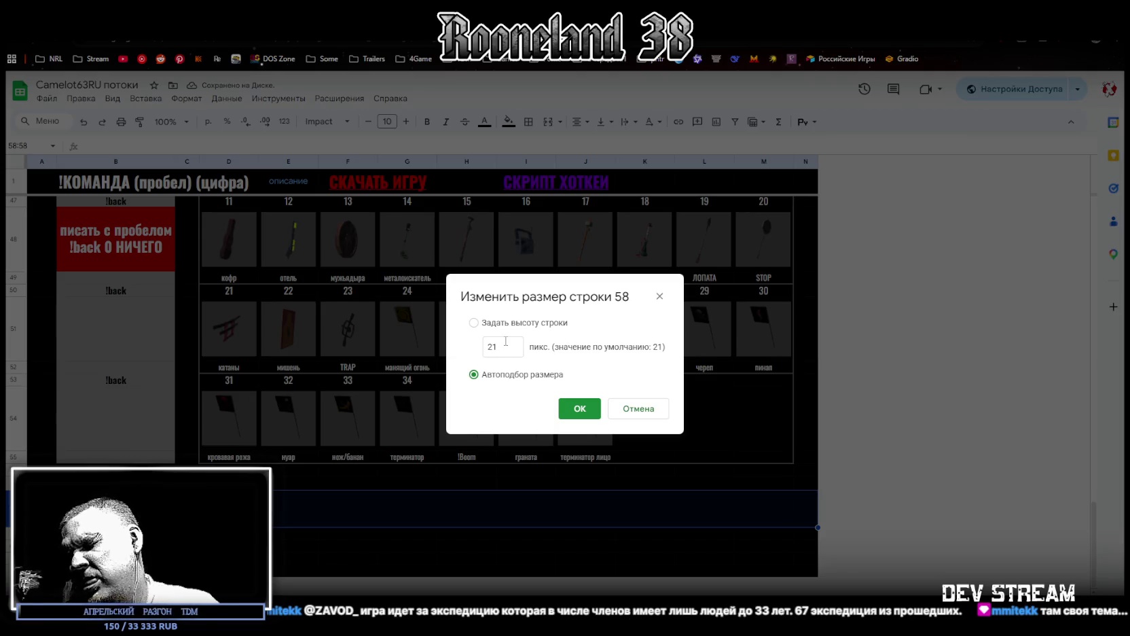
{"action": "left_click", "coordinate": [505, 343]}
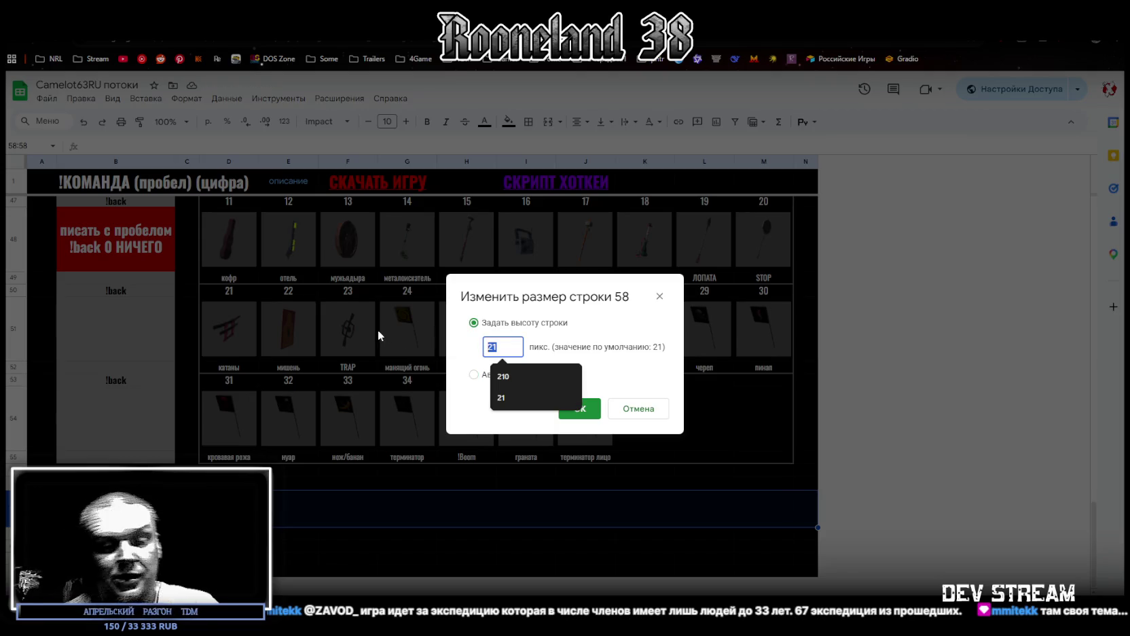
{"action": "type", "text": "479"}
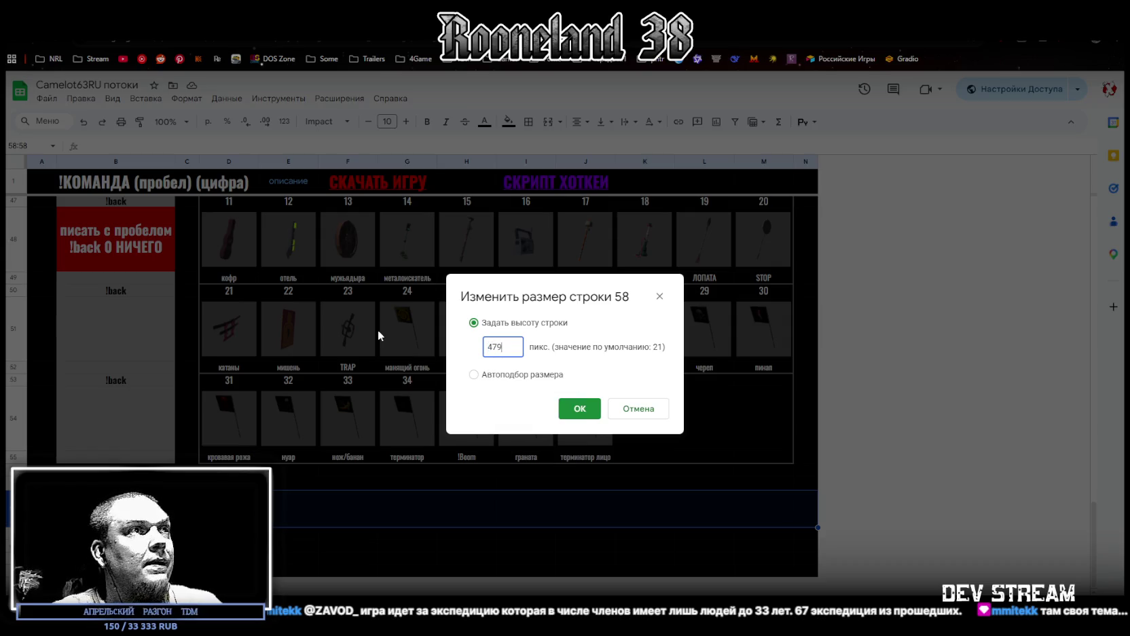
{"action": "left_click", "coordinate": [579, 411]}
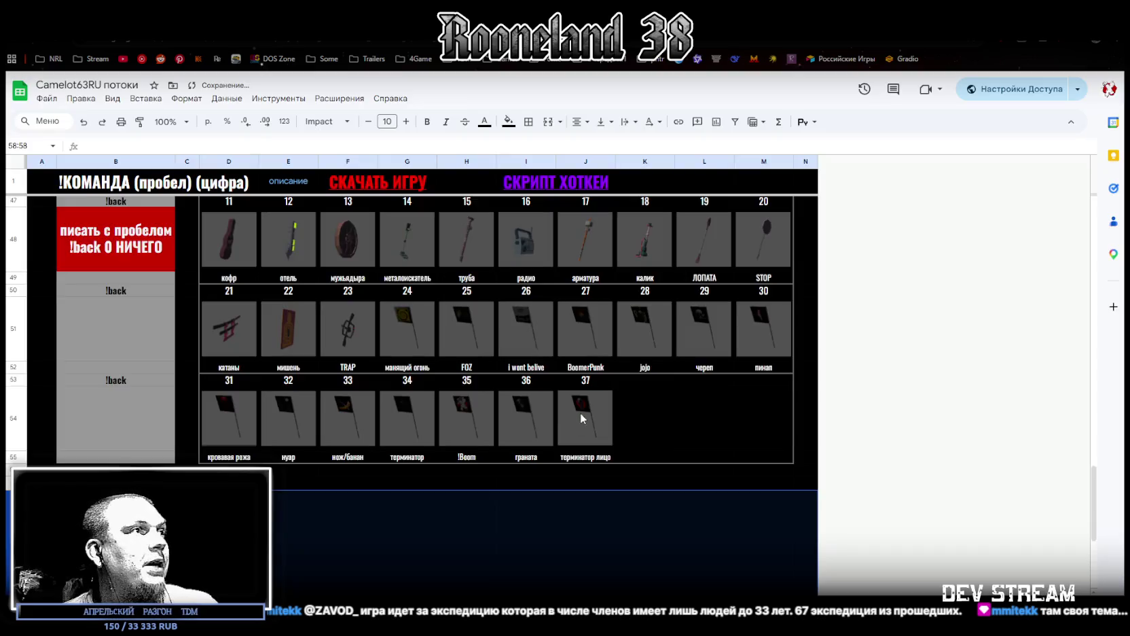
{"action": "scroll", "coordinate": [328, 517], "scroll_direction": "up", "scroll_amount": 2}
{"action": "left_click", "coordinate": [278, 367]}
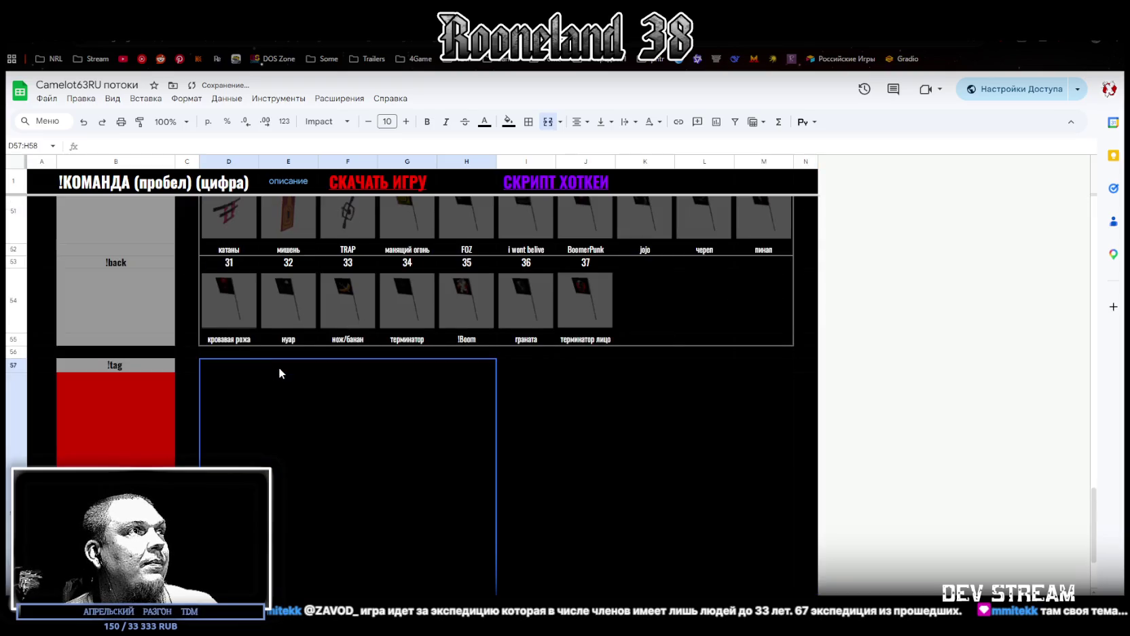
{"action": "scroll", "coordinate": [363, 478], "scroll_direction": "down", "scroll_amount": 1}
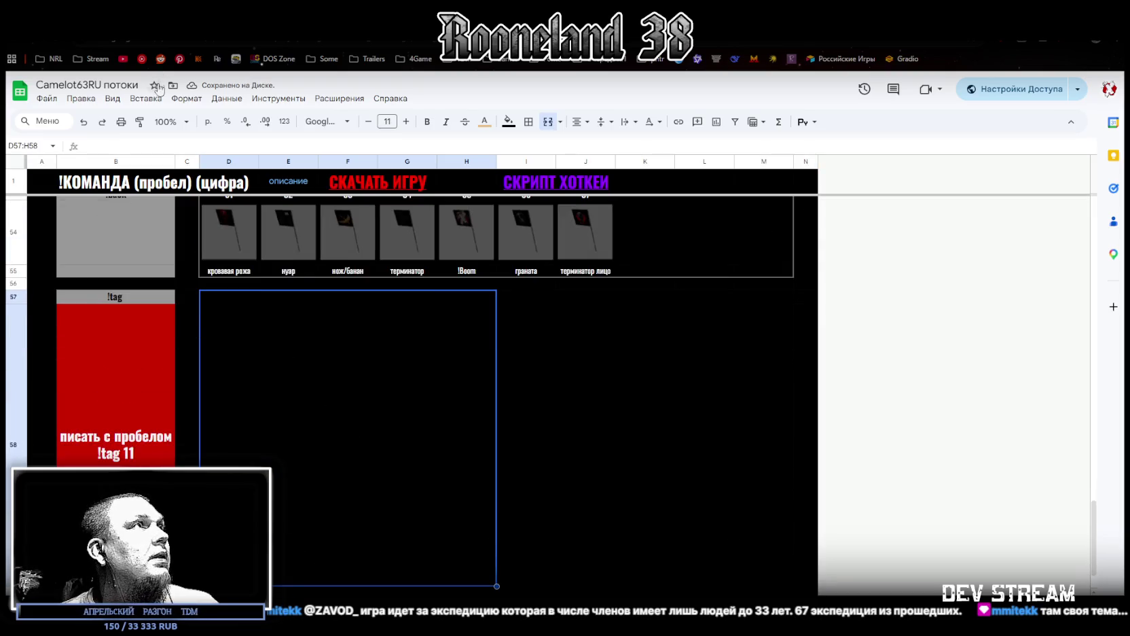
{"action": "left_click", "coordinate": [113, 99]}
- Bring up Insert > Image to place the sticker sheets over the merged cells
{"action": "mouse_move", "coordinate": [145, 99]}
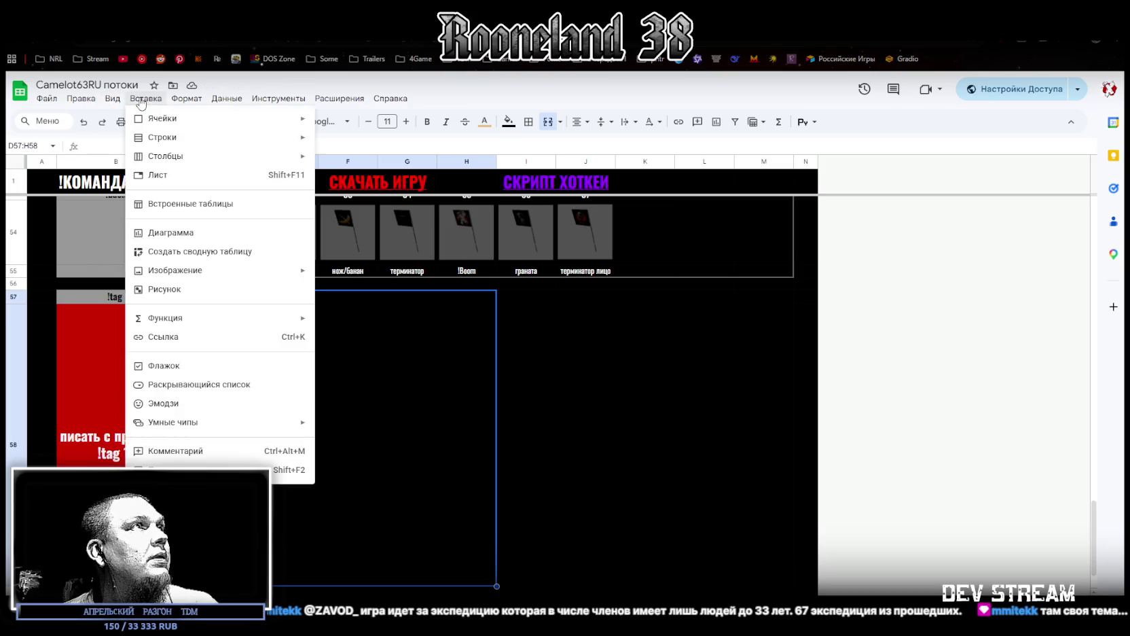
{"action": "mouse_move", "coordinate": [194, 275]}
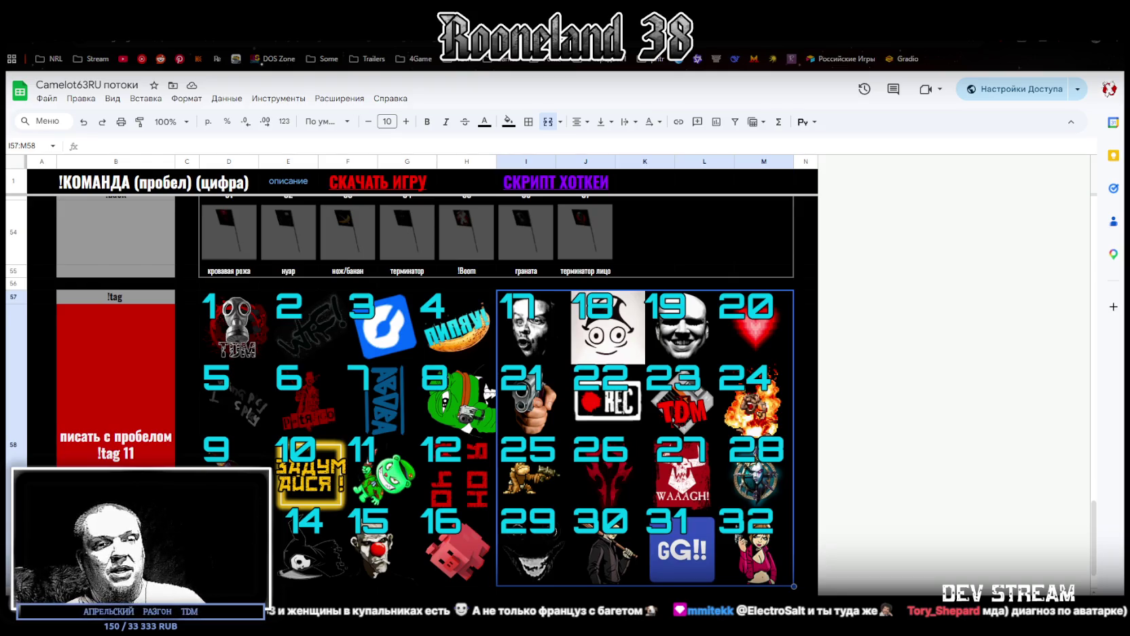
{"action": "key", "text": "alt+Tab"}
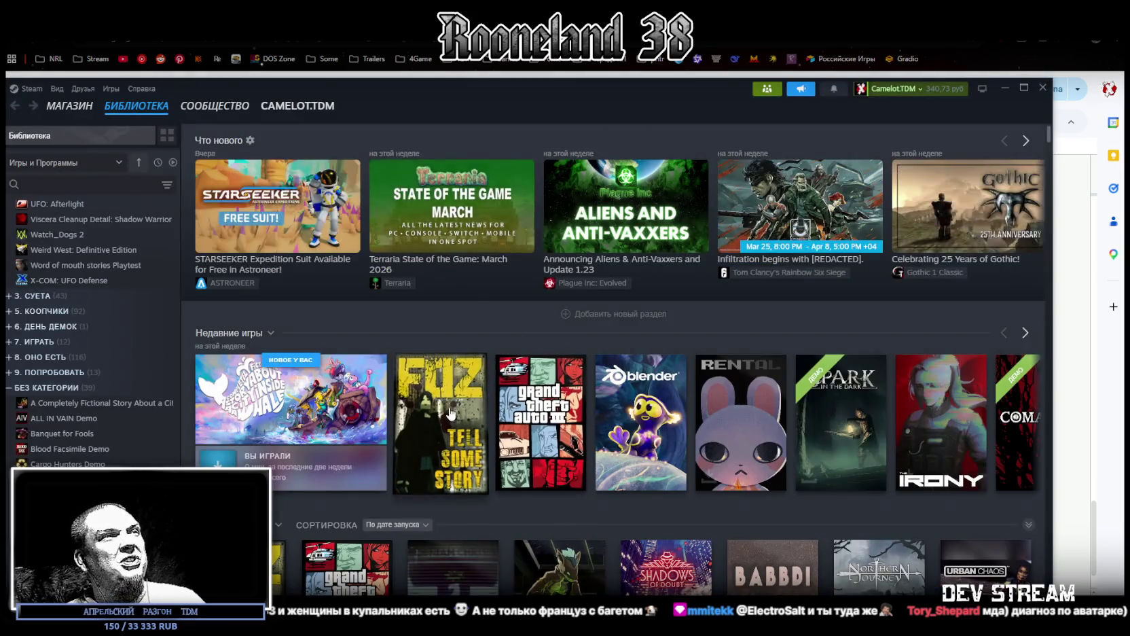
{"action": "left_click", "coordinate": [451, 415]}
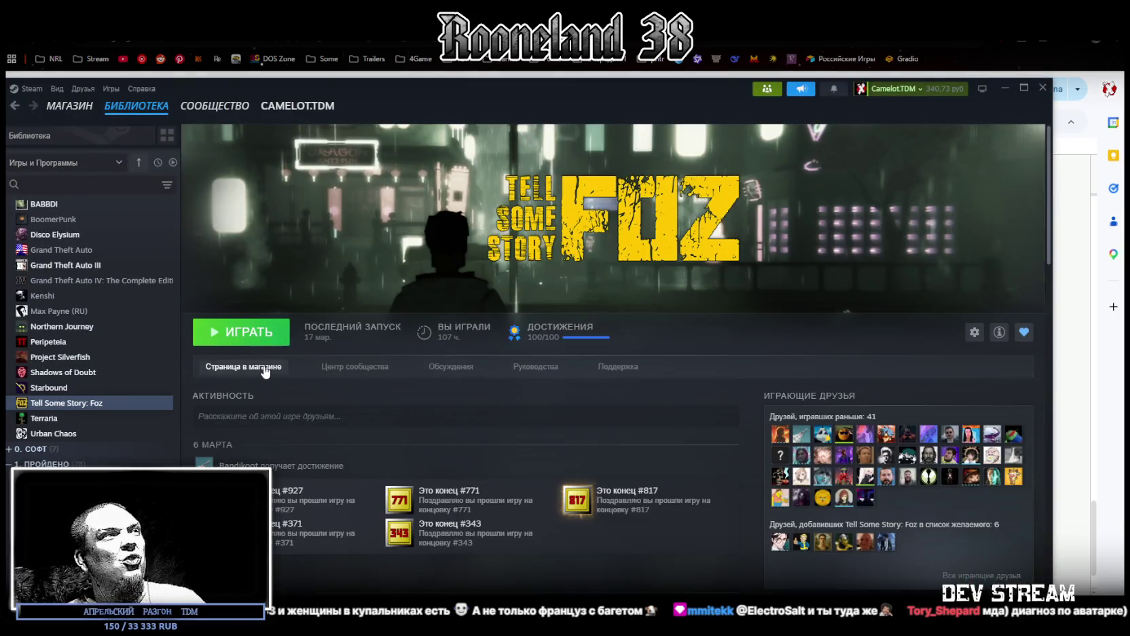
{"action": "left_click", "coordinate": [240, 368]}
{"action": "left_click", "coordinate": [1026, 88]}
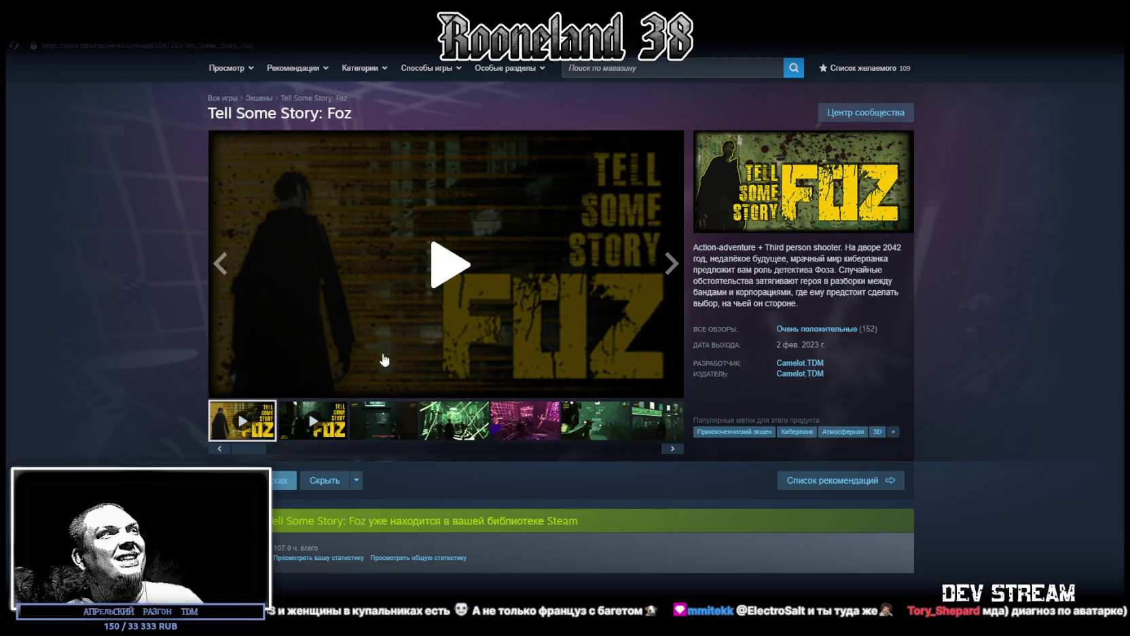
{"action": "left_click", "coordinate": [451, 428]}
{"action": "left_click", "coordinate": [524, 428]}
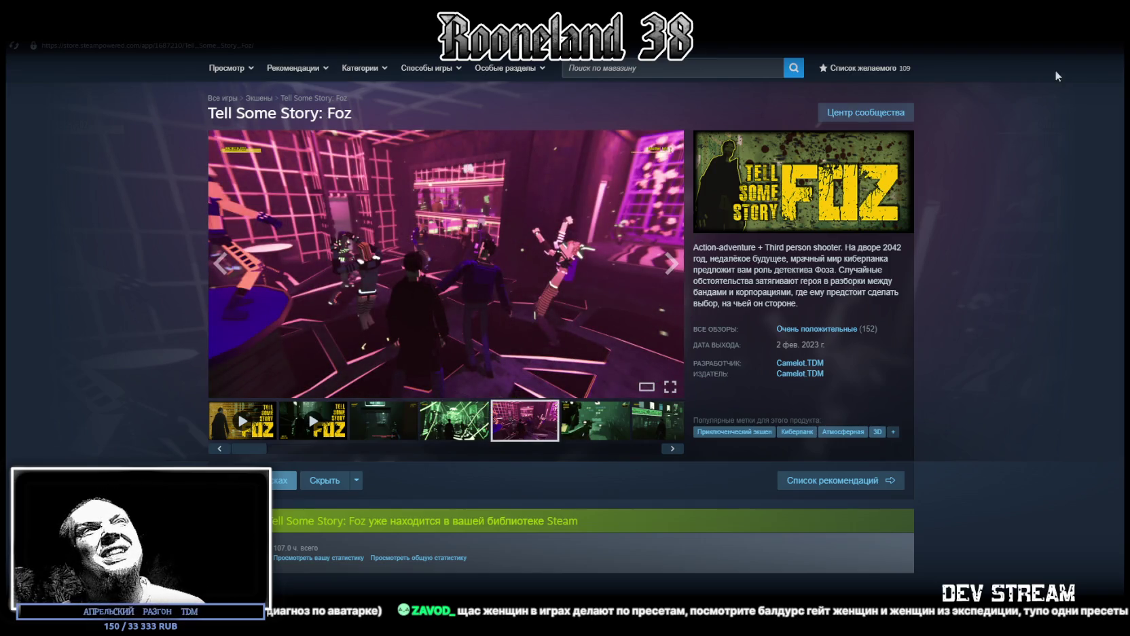
{"action": "key", "text": "alt+Tab"}
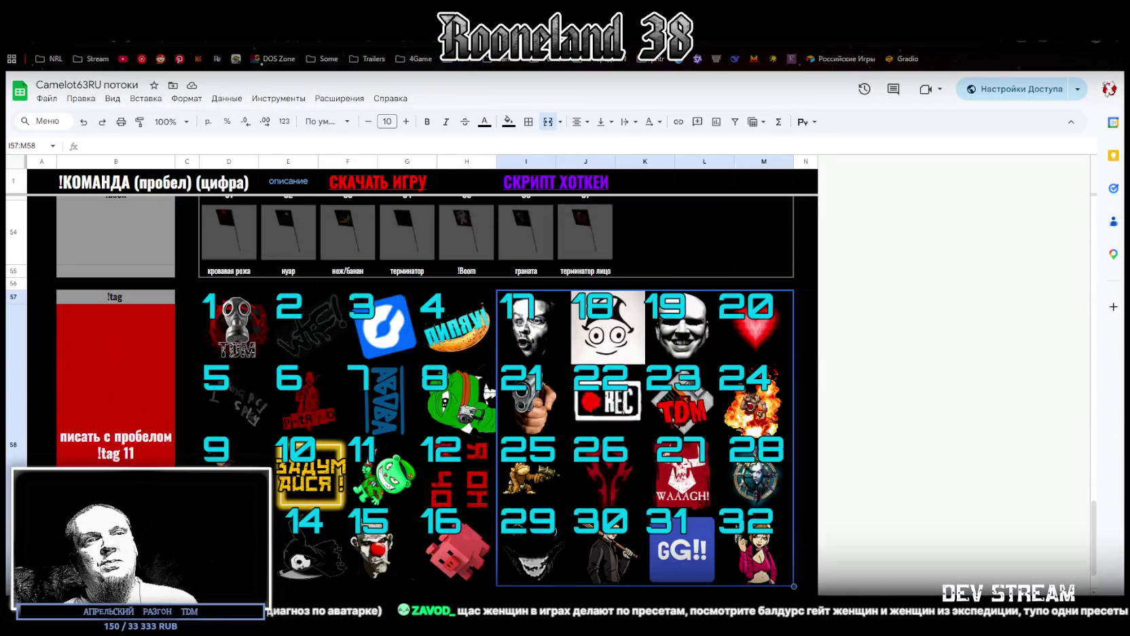
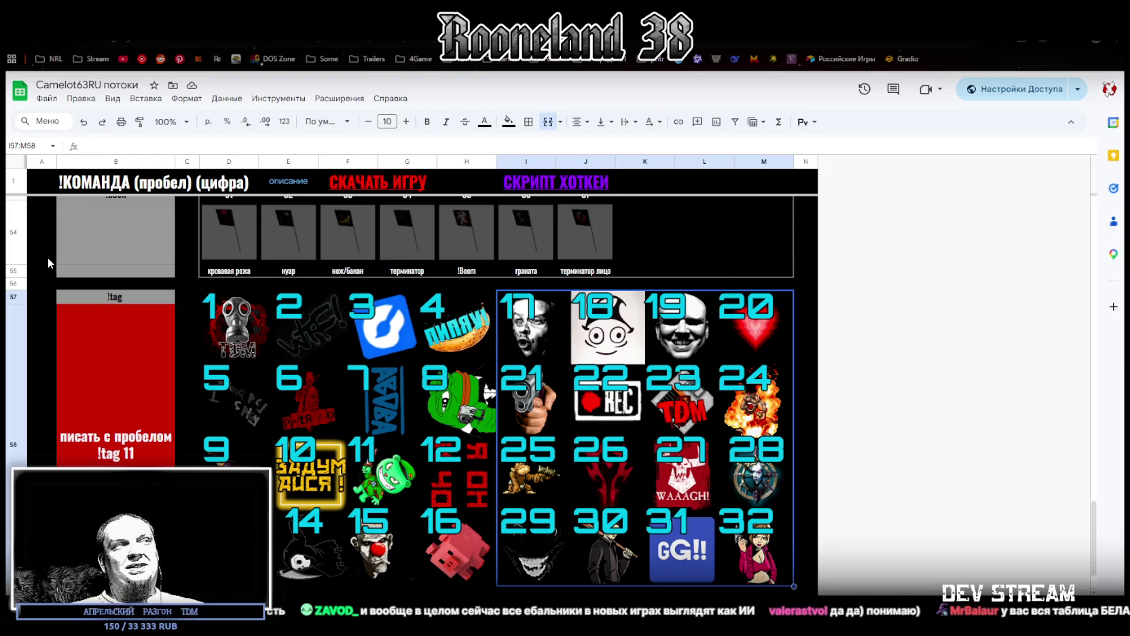
- Select the grey cell B54 beside the flags, scroll the sheet, then hide it with Win+D
{"action": "left_click", "coordinate": [93, 246]}
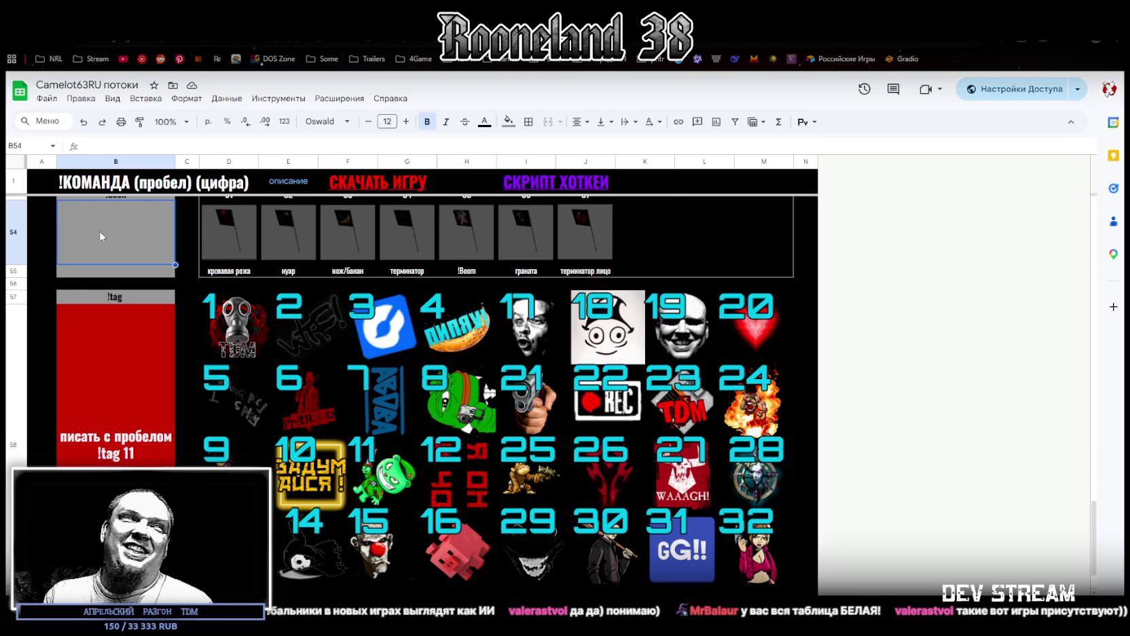
{"action": "scroll", "coordinate": [527, 368], "scroll_direction": "up", "scroll_amount": 2}
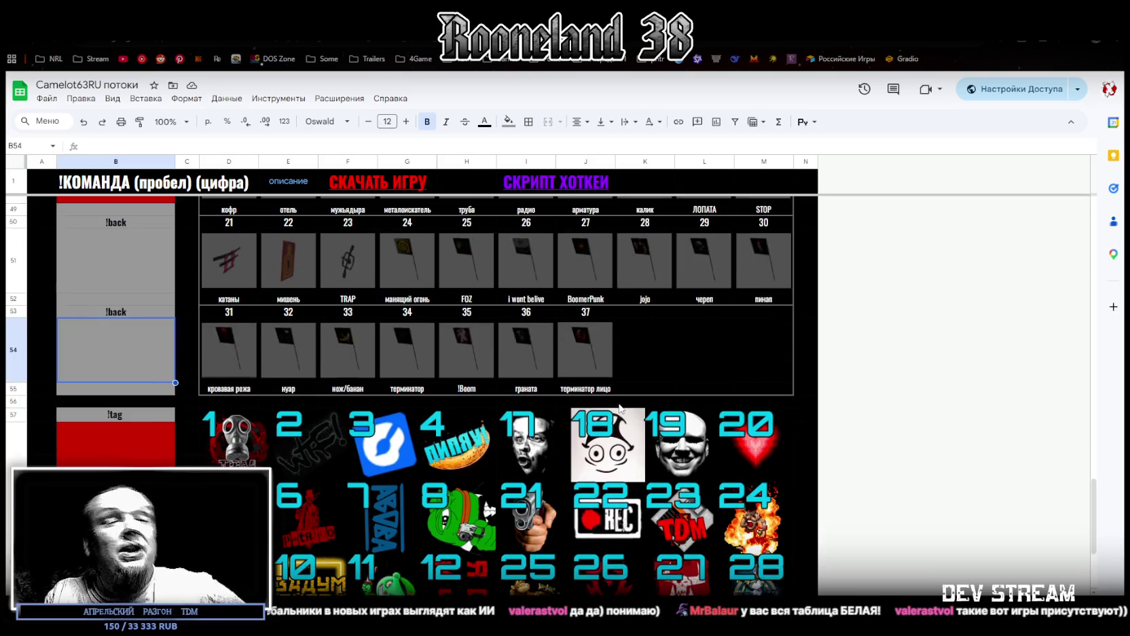
{"action": "scroll", "coordinate": [620, 400], "scroll_direction": "up", "scroll_amount": 1}
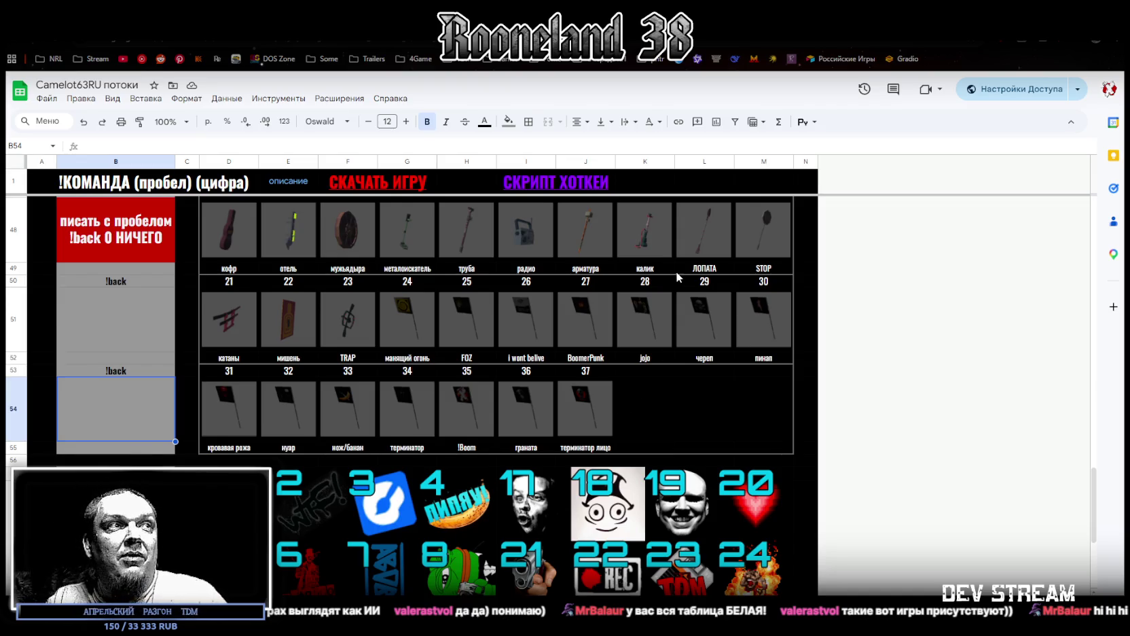
{"action": "scroll", "coordinate": [633, 389], "scroll_direction": "down", "scroll_amount": 3}
{"action": "scroll", "coordinate": [384, 334], "scroll_direction": "up", "scroll_amount": 1}
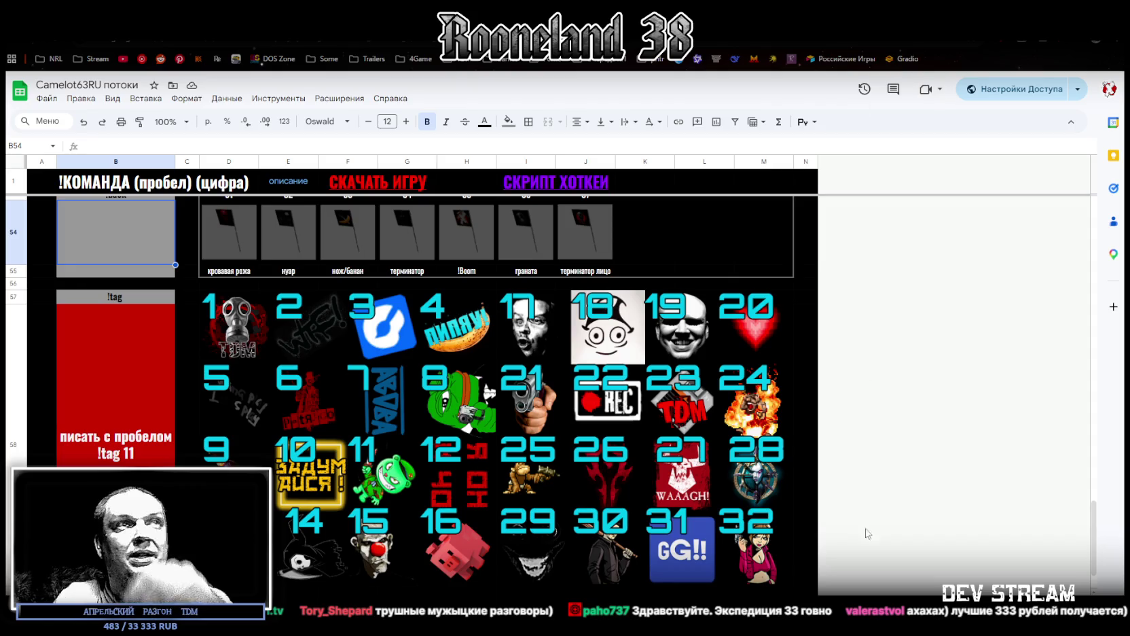
{"action": "scroll", "coordinate": [799, 439], "scroll_direction": "up", "scroll_amount": 2}
{"action": "scroll", "coordinate": [725, 407], "scroll_direction": "up", "scroll_amount": 15}
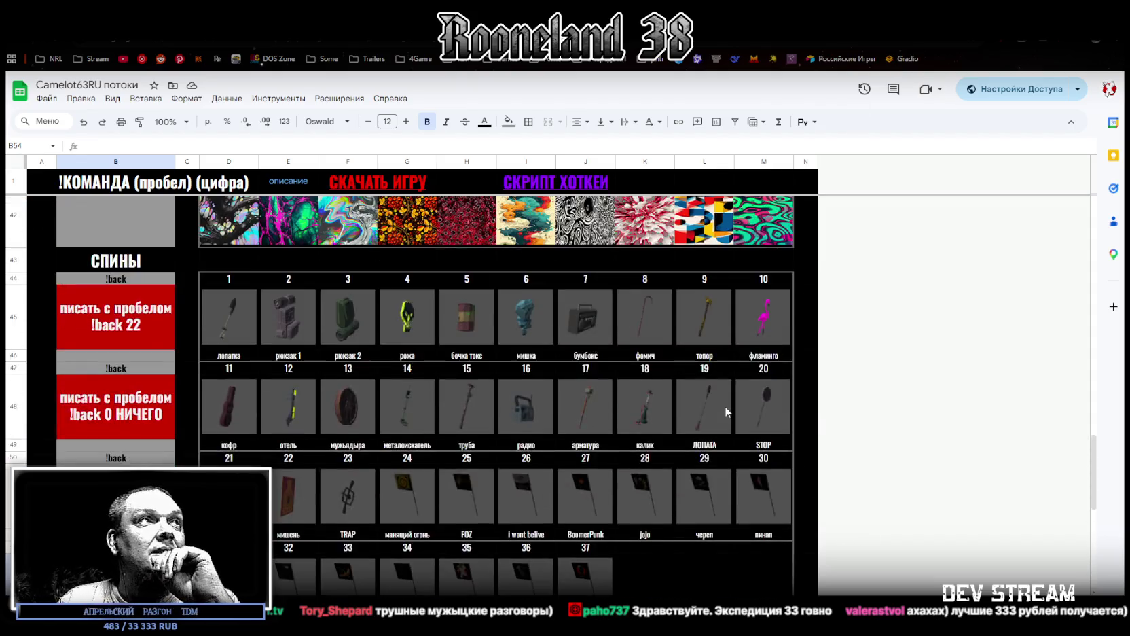
{"action": "scroll", "coordinate": [725, 399], "scroll_direction": "up", "scroll_amount": 5}
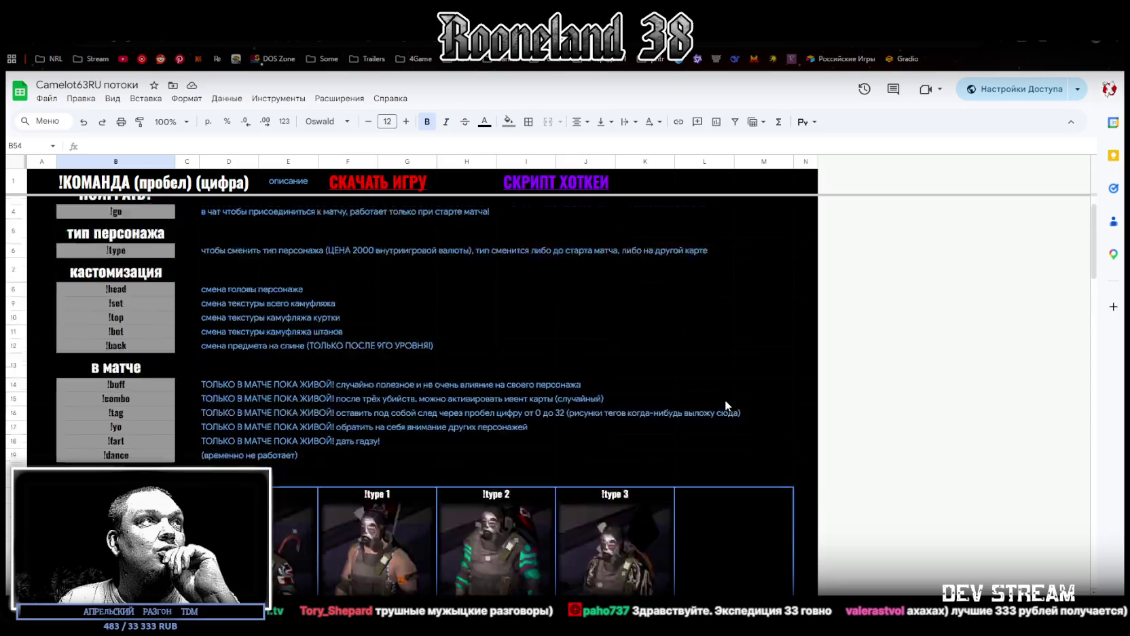
{"action": "scroll", "coordinate": [723, 399], "scroll_direction": "down", "scroll_amount": 12}
{"action": "scroll", "coordinate": [723, 405], "scroll_direction": "down", "scroll_amount": 6}
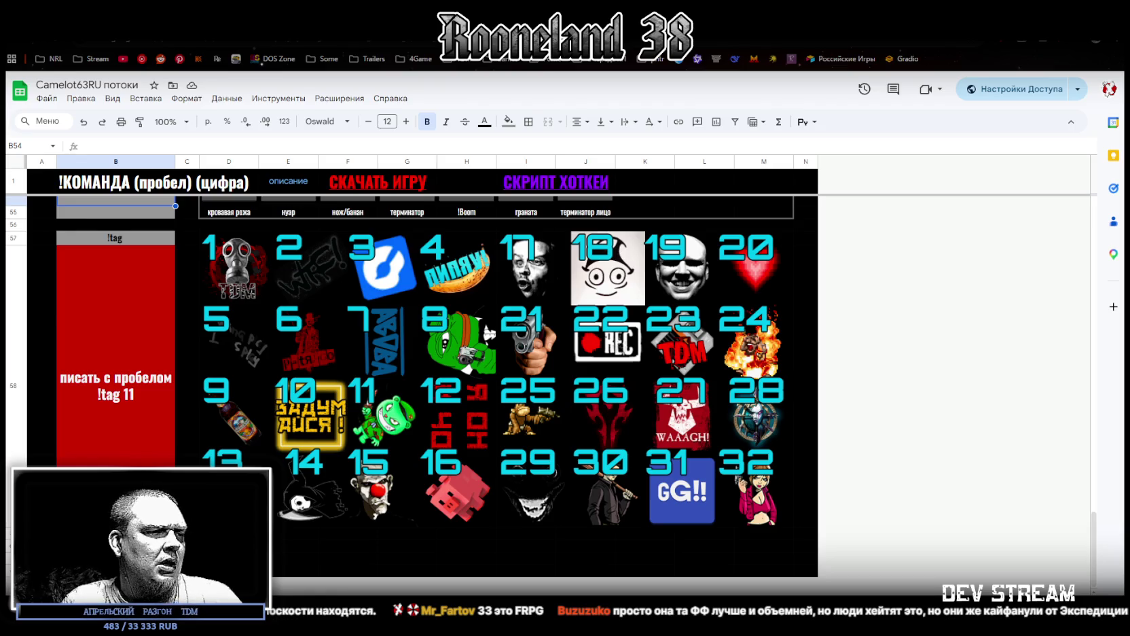
{"action": "key", "text": "super+d"}
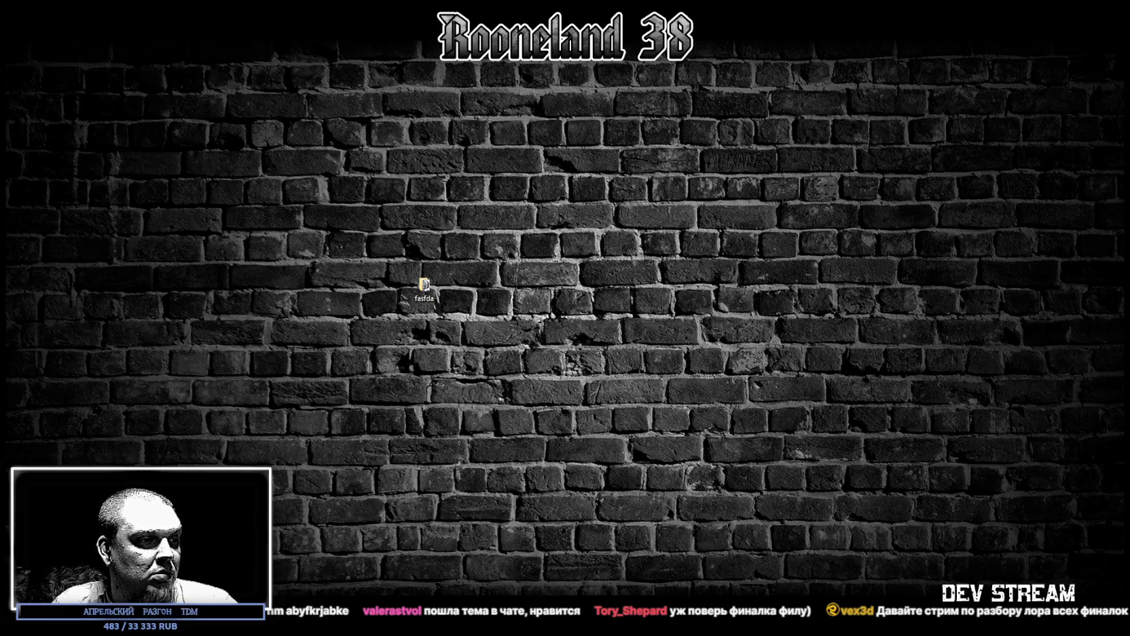
- Restore the image results and preview the Fandom and two RGdb.info screenshots
{"action": "key", "text": "alt+Tab"}
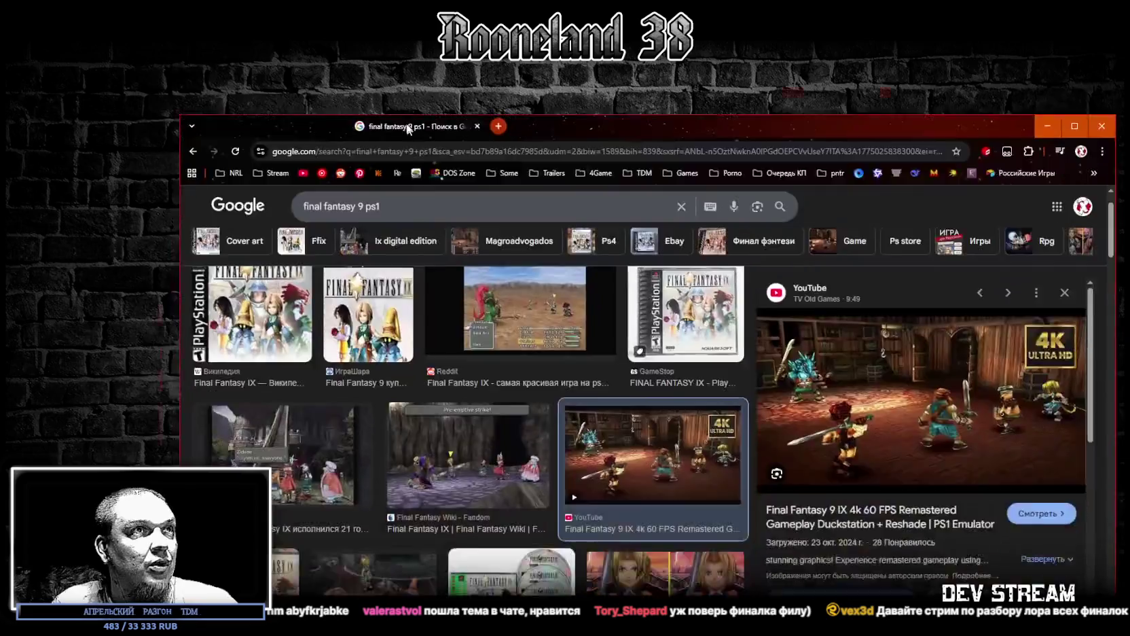
{"action": "key", "text": "Left"}
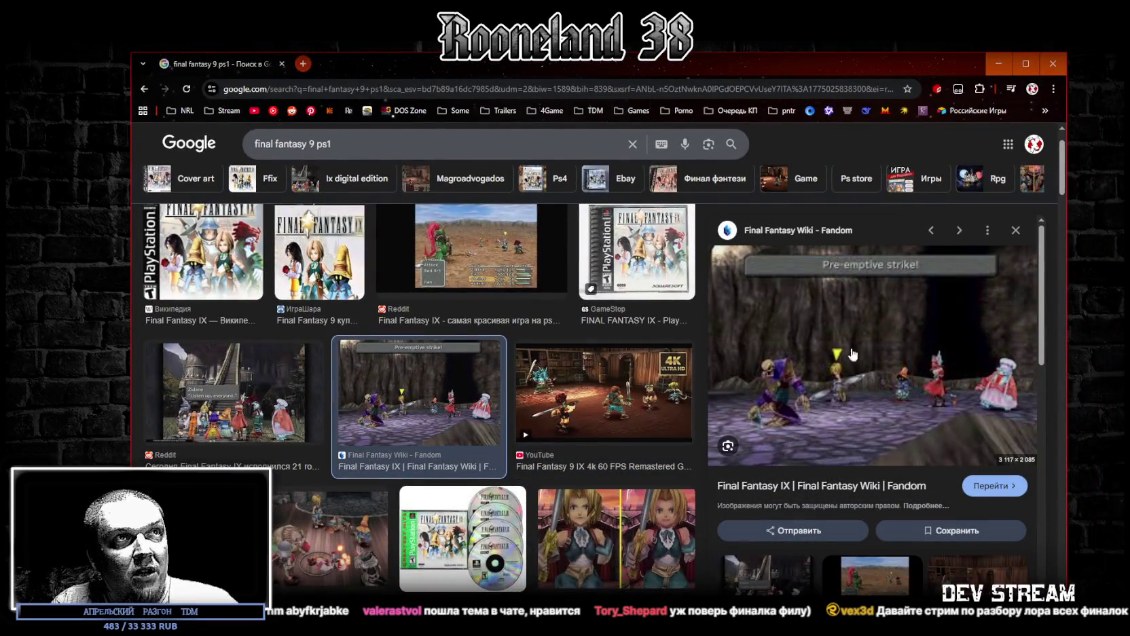
{"action": "scroll", "coordinate": [420, 420], "scroll_direction": "down", "scroll_amount": 2}
{"action": "scroll", "coordinate": [420, 419], "scroll_direction": "down", "scroll_amount": 3}
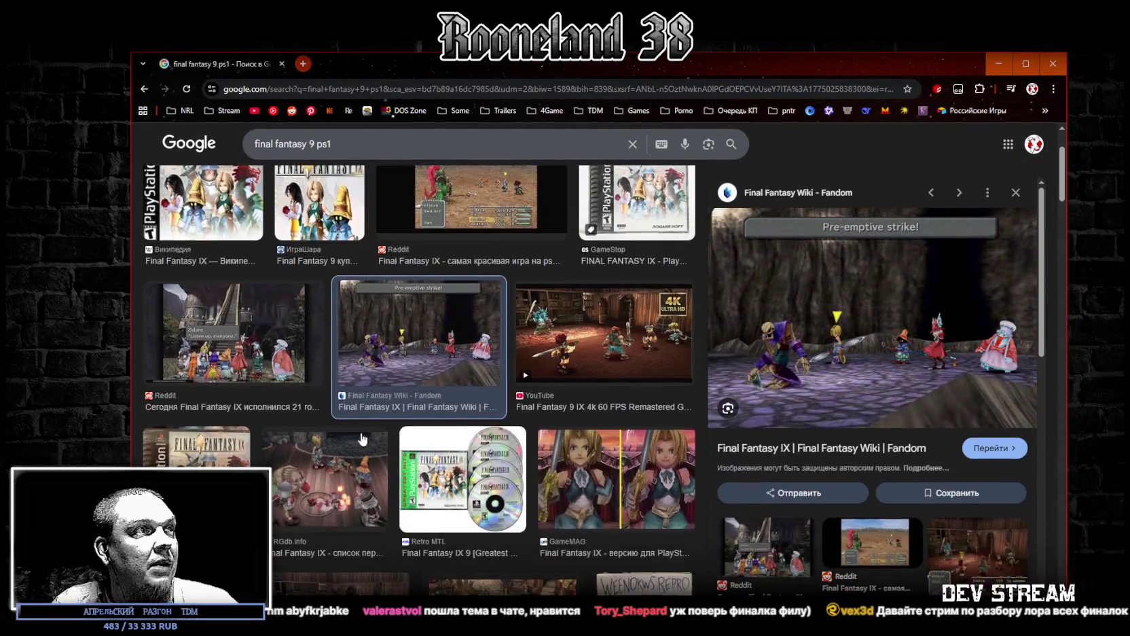
{"action": "left_click", "coordinate": [324, 421]}
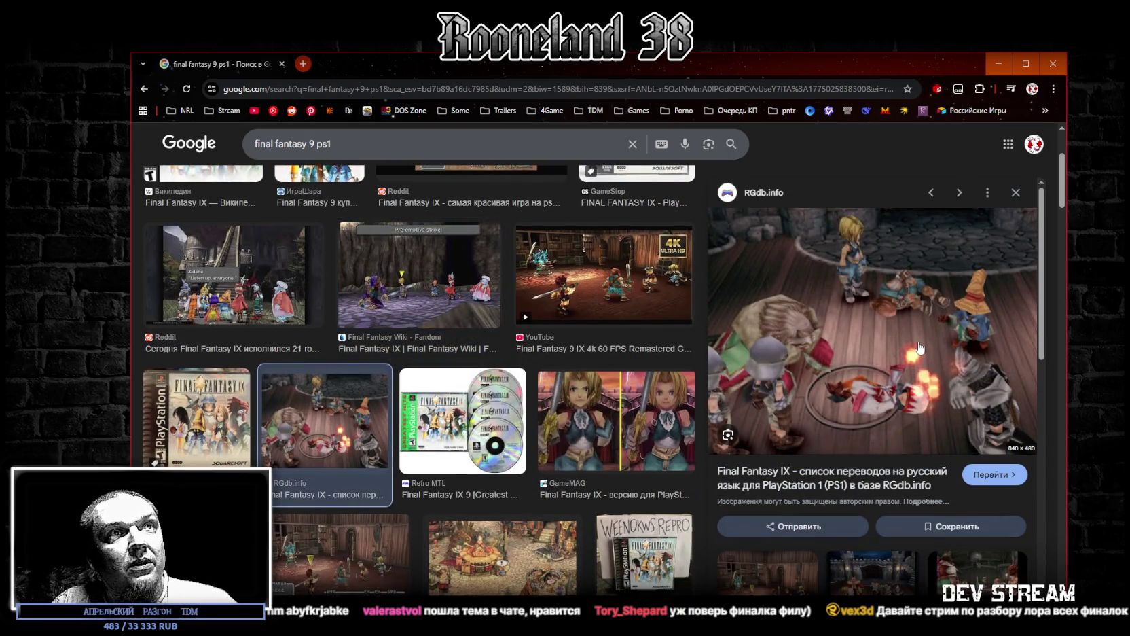
{"action": "scroll", "coordinate": [571, 352], "scroll_direction": "down", "scroll_amount": 2}
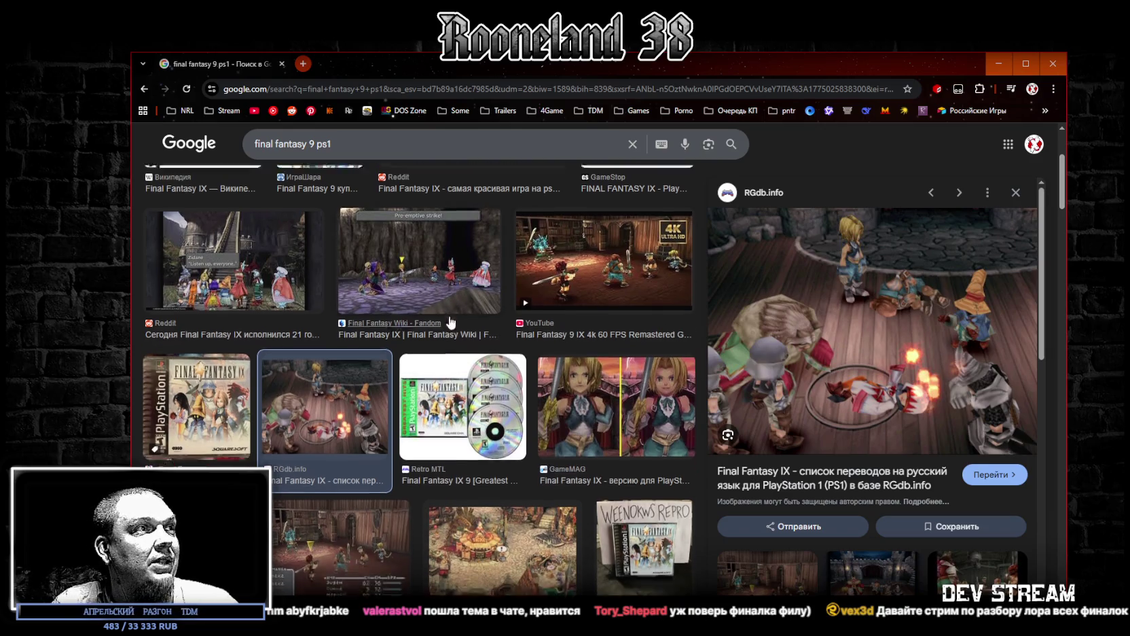
{"action": "left_click", "coordinate": [332, 460]}
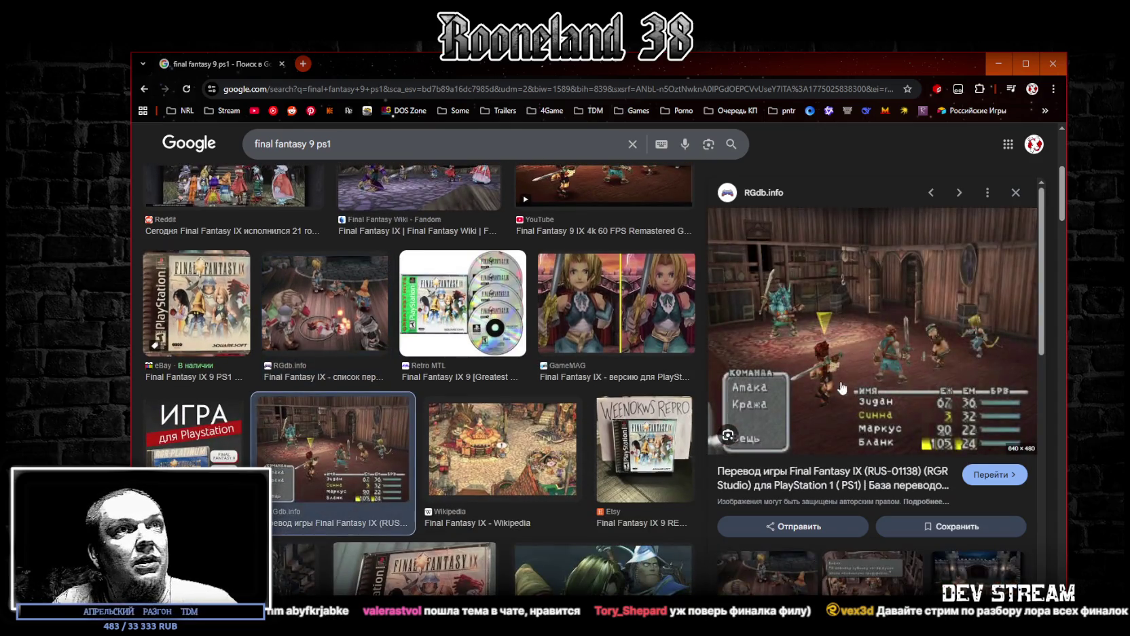
- Preview the IGN Final Fantasy IX Review image, then hide the browser to the desktop
{"action": "scroll", "coordinate": [893, 370], "scroll_direction": "down", "scroll_amount": 3}
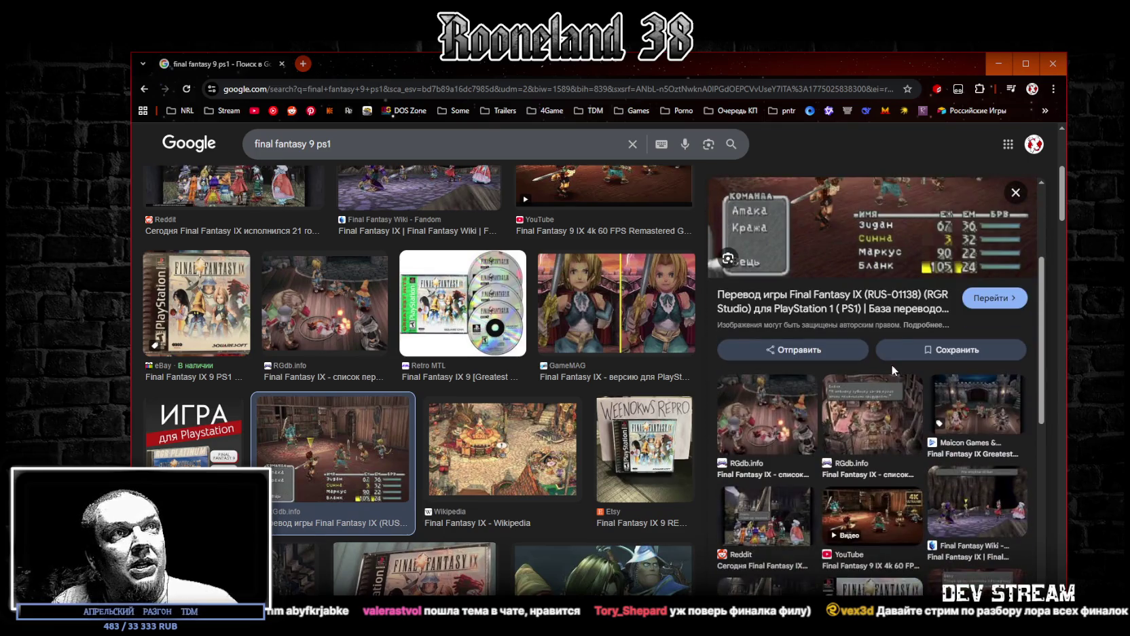
{"action": "scroll", "coordinate": [547, 353], "scroll_direction": "down", "scroll_amount": 3}
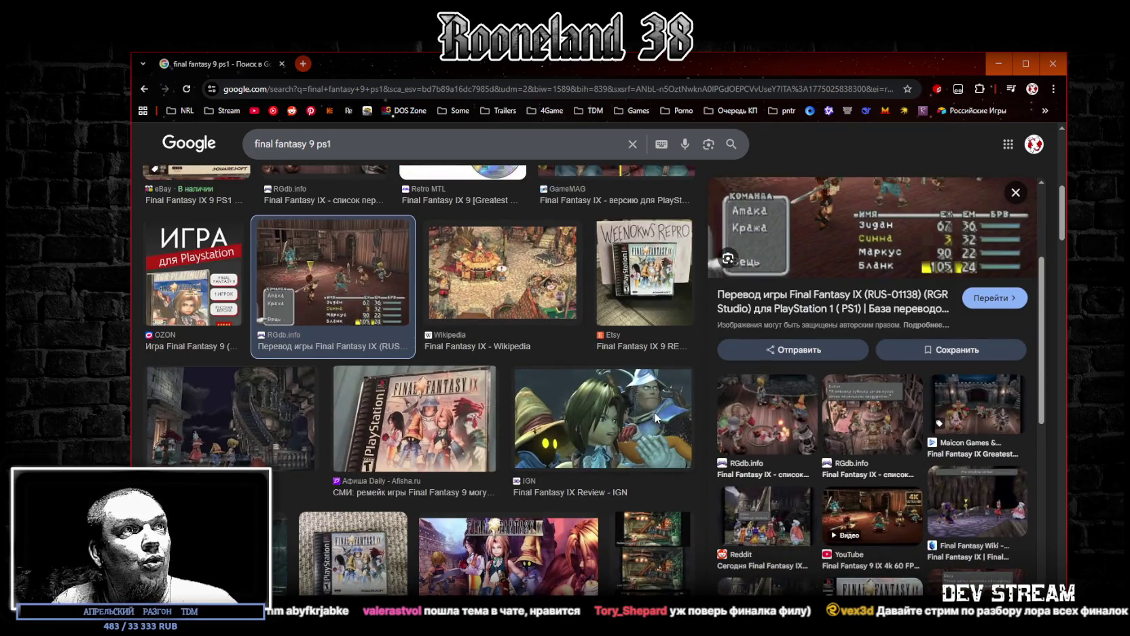
{"action": "left_click", "coordinate": [658, 419]}
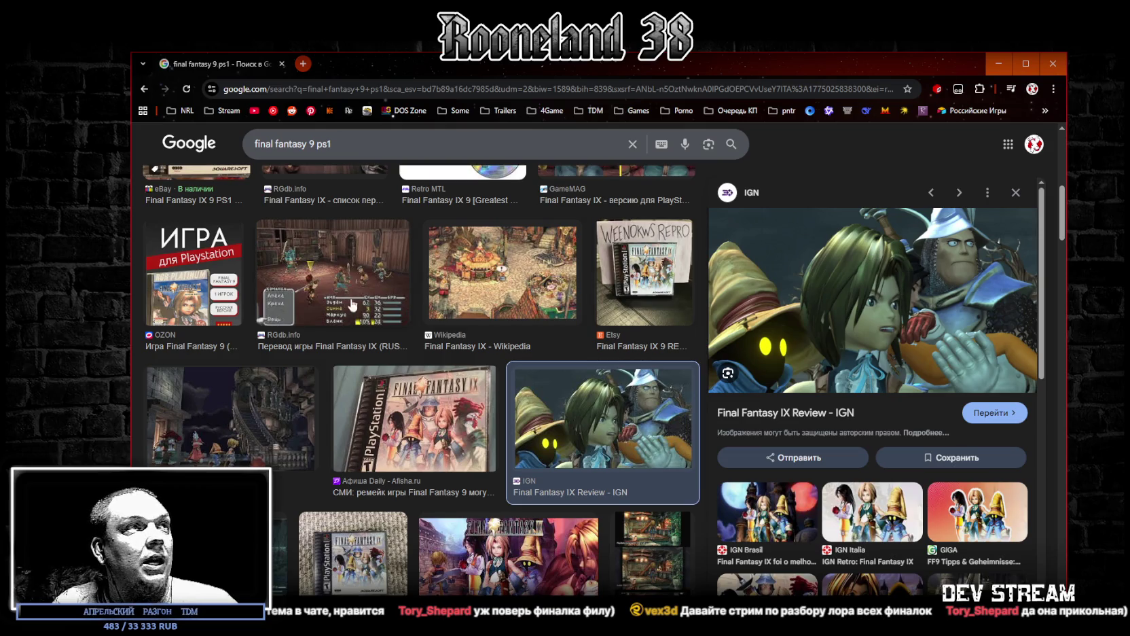
{"action": "scroll", "coordinate": [387, 244], "scroll_direction": "down", "scroll_amount": 2}
{"action": "scroll", "coordinate": [388, 246], "scroll_direction": "down", "scroll_amount": 2}
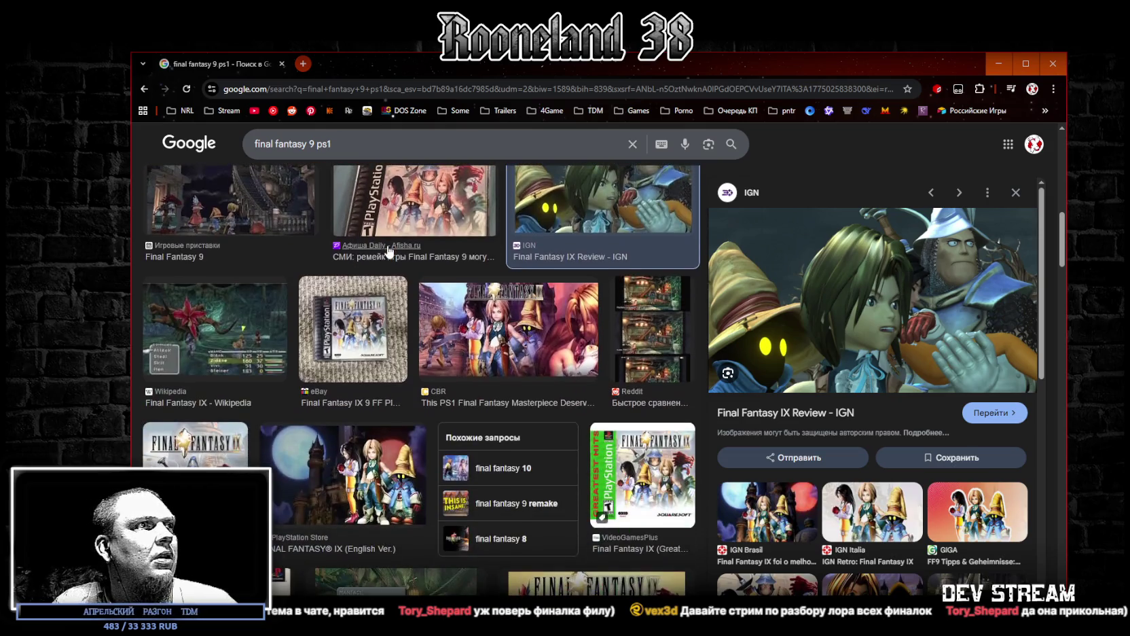
{"action": "scroll", "coordinate": [388, 258], "scroll_direction": "up", "scroll_amount": 4}
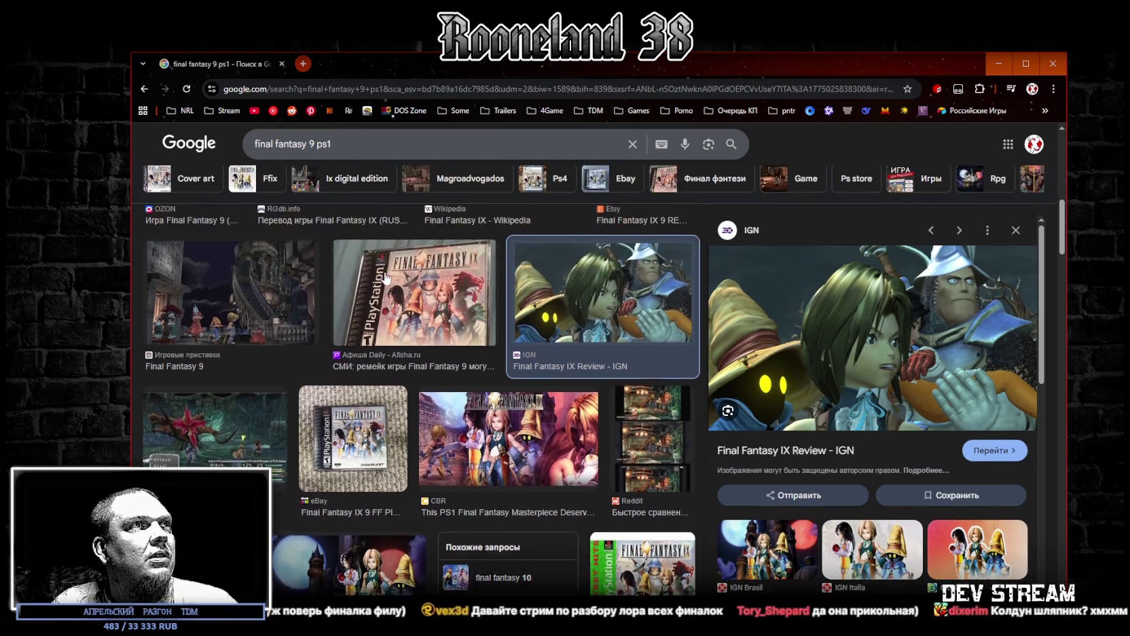
{"action": "scroll", "coordinate": [387, 278], "scroll_direction": "up", "scroll_amount": 4}
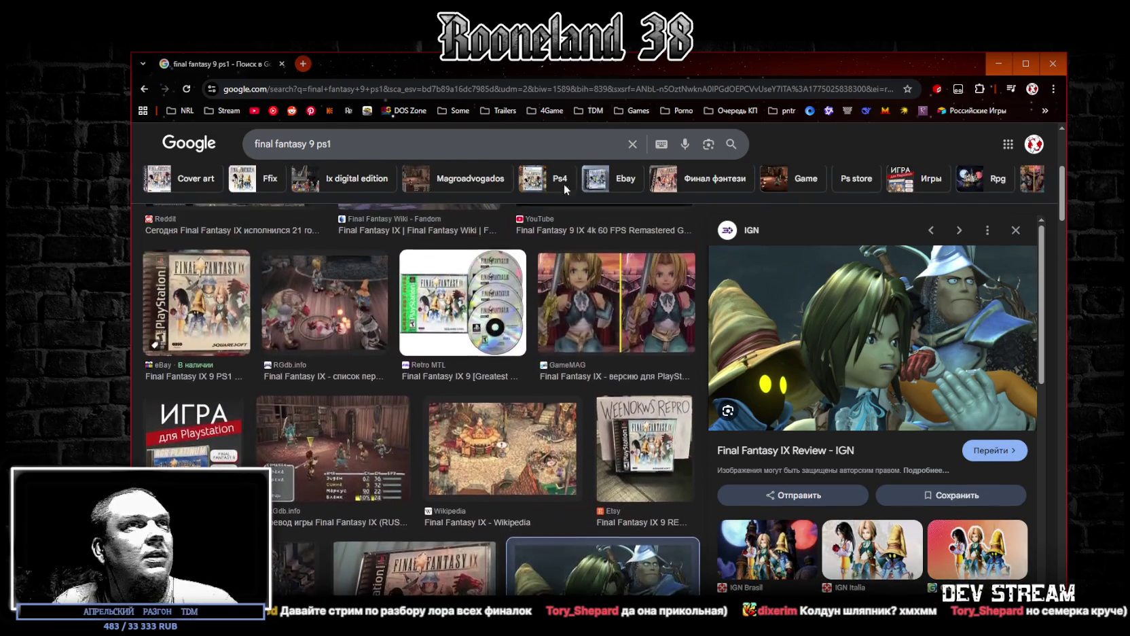
{"action": "key", "text": "super+d"}
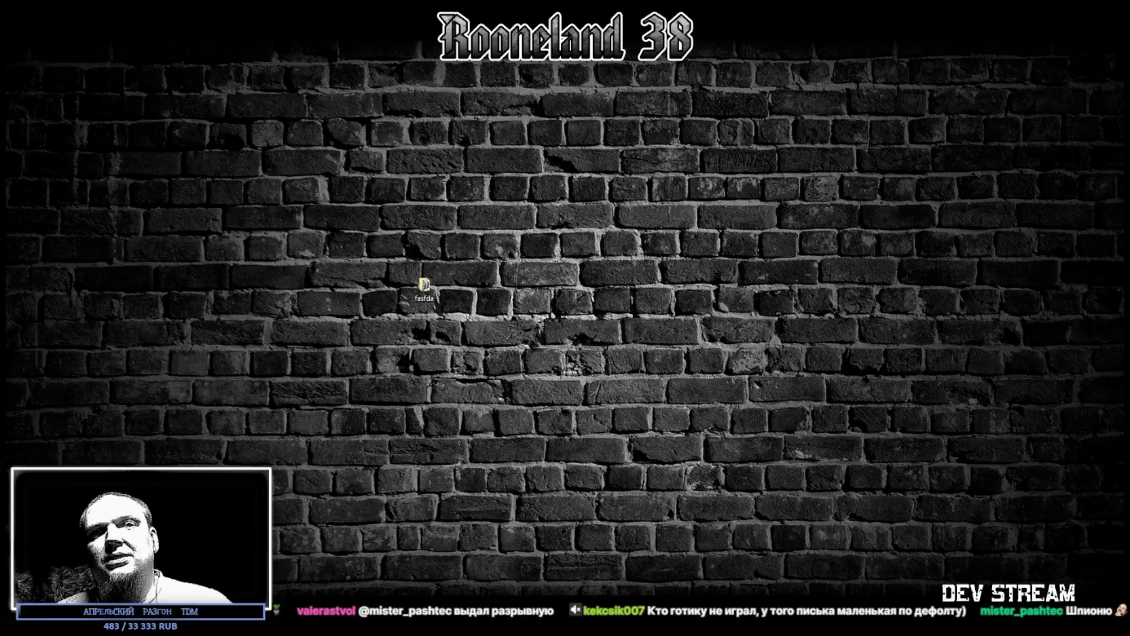
- Switch back to the Unity editor window with Alt+Tab
{"action": "key", "text": "alt+Tab"}
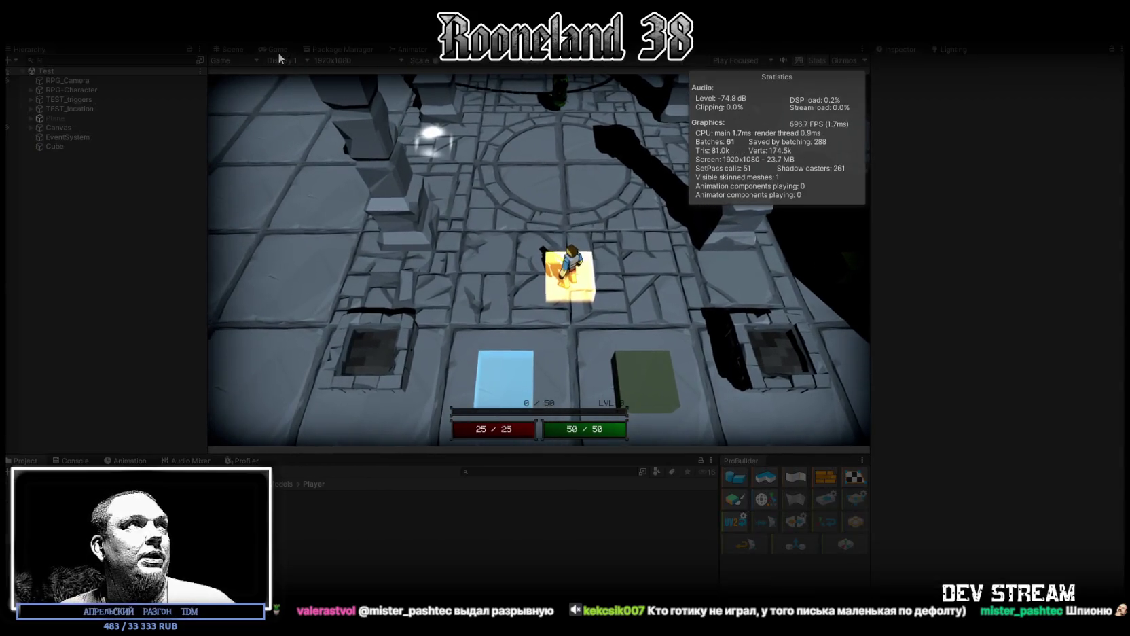
- Maximize the Game view and walk the character with WASD from the circular room into the corridor and back
{"action": "double_click", "coordinate": [278, 51]}
{"action": "key", "text": "w"}
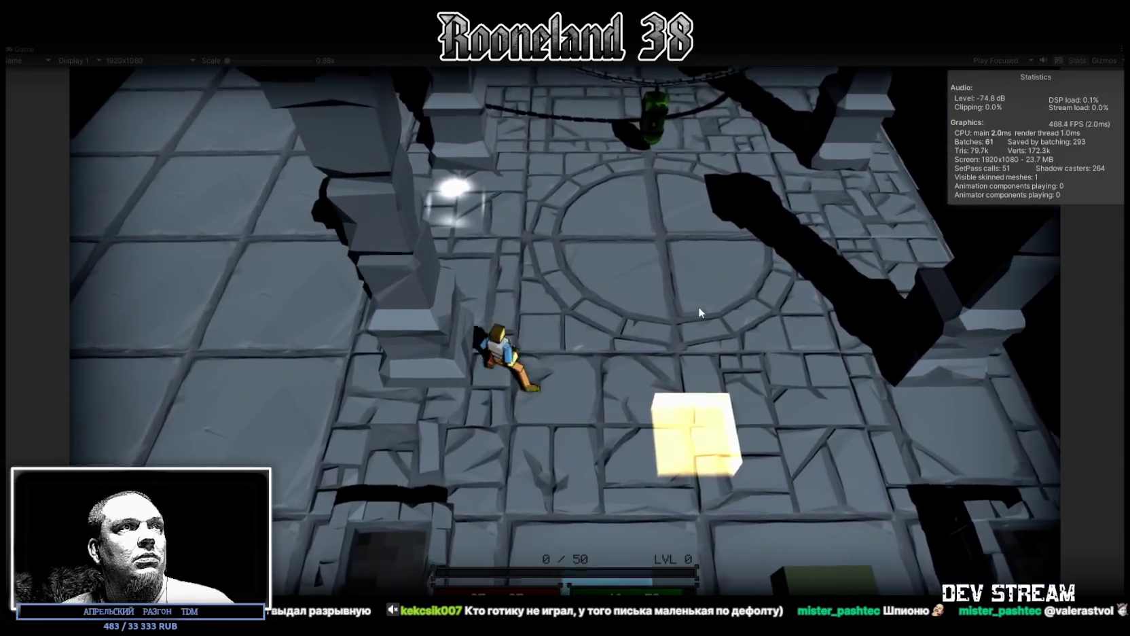
{"action": "key", "text": "d"}
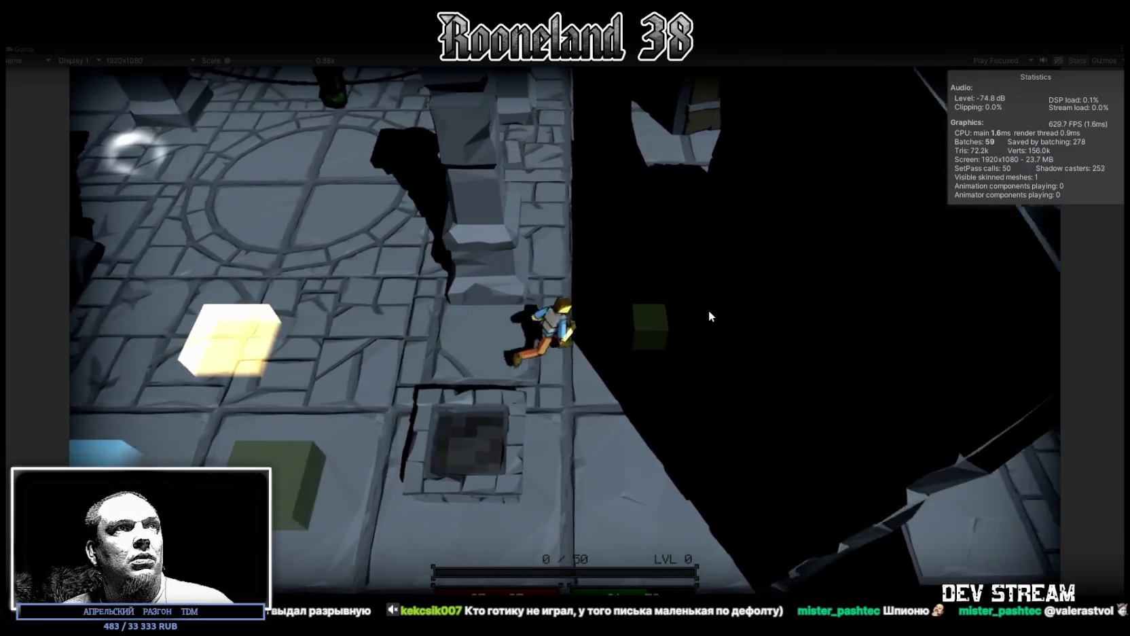
{"action": "key", "text": "a"}
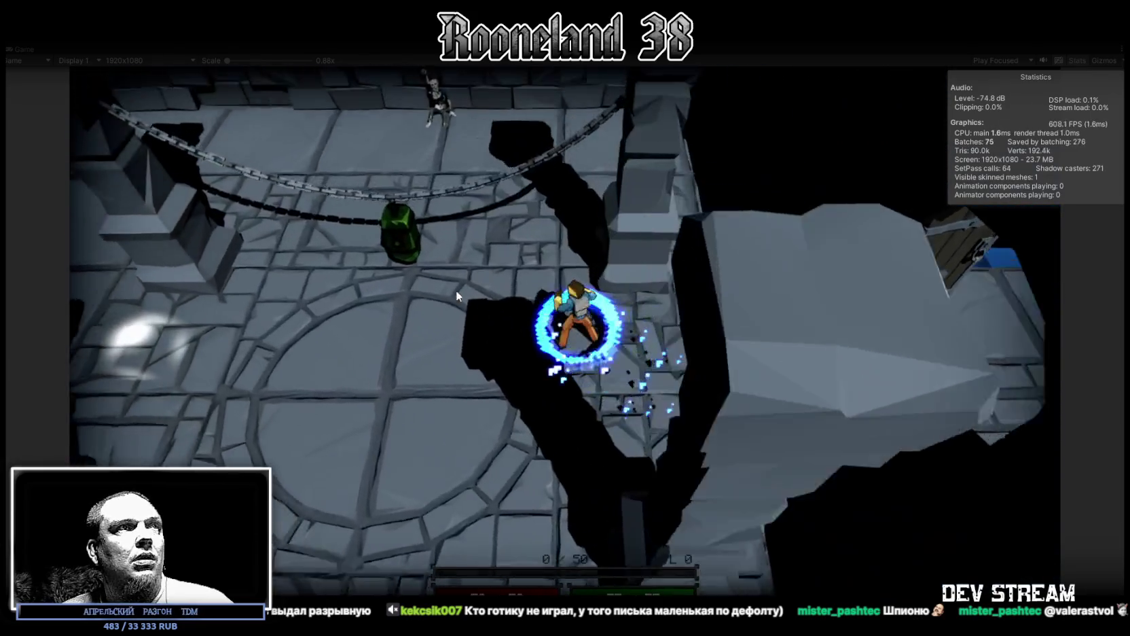
{"action": "key", "text": "a"}
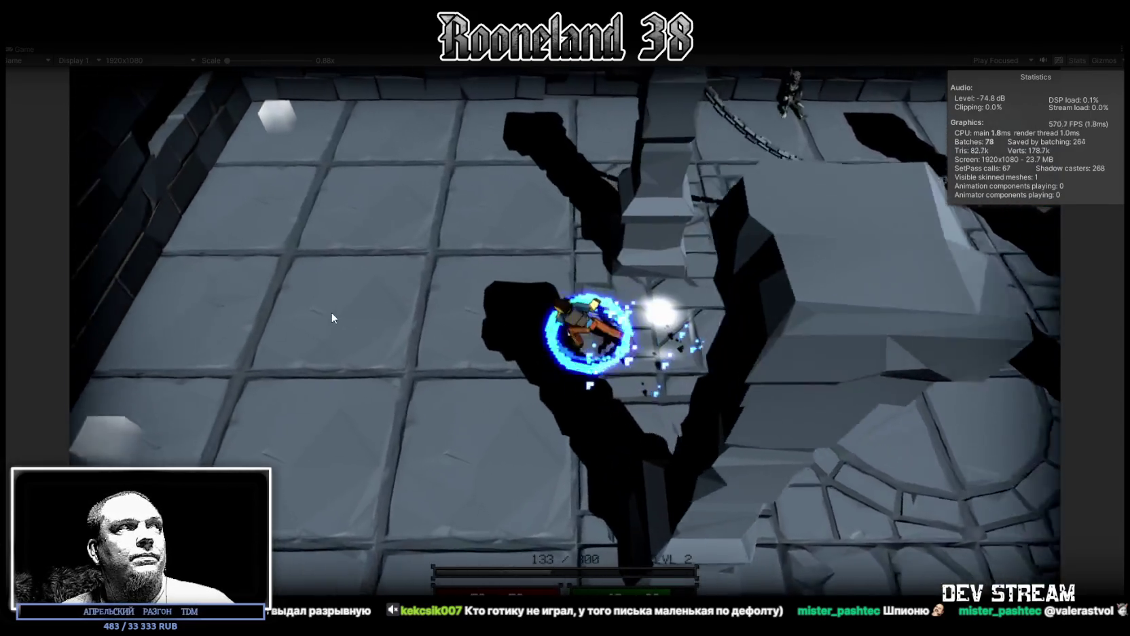
{"action": "key", "text": "a"}
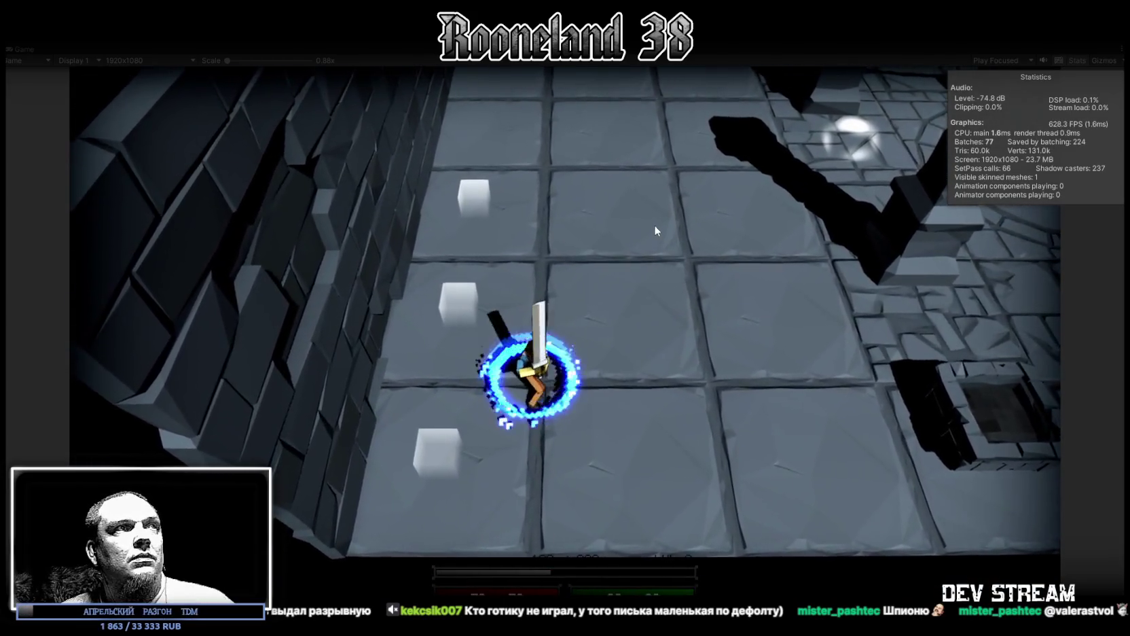
{"action": "key", "text": "d"}
{"action": "key", "text": "d"}
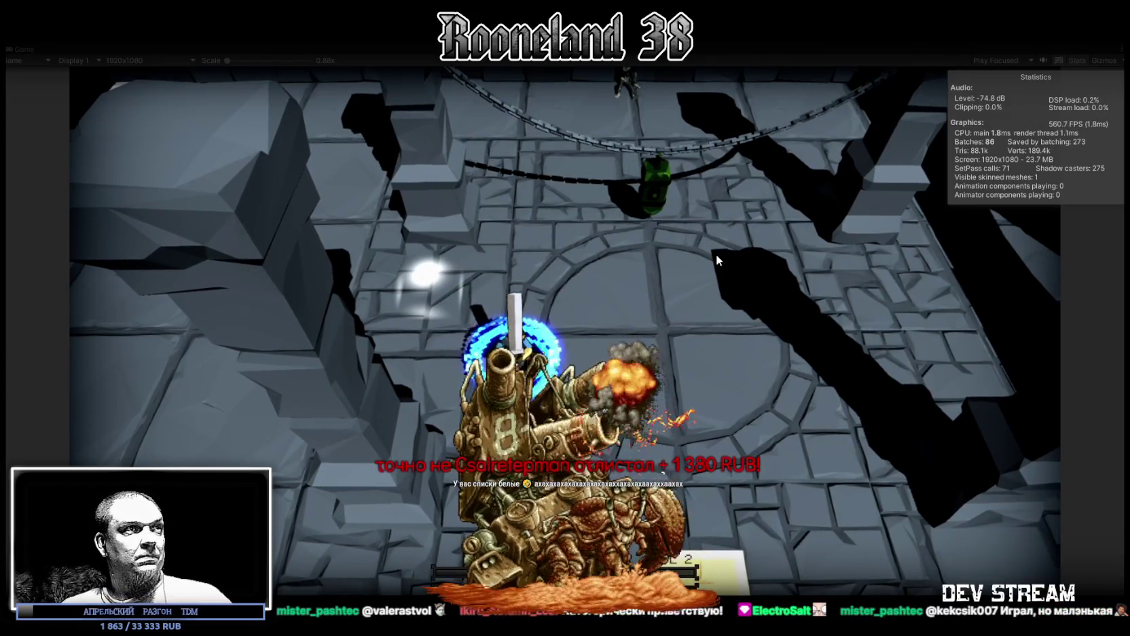
{"action": "key", "text": "d"}
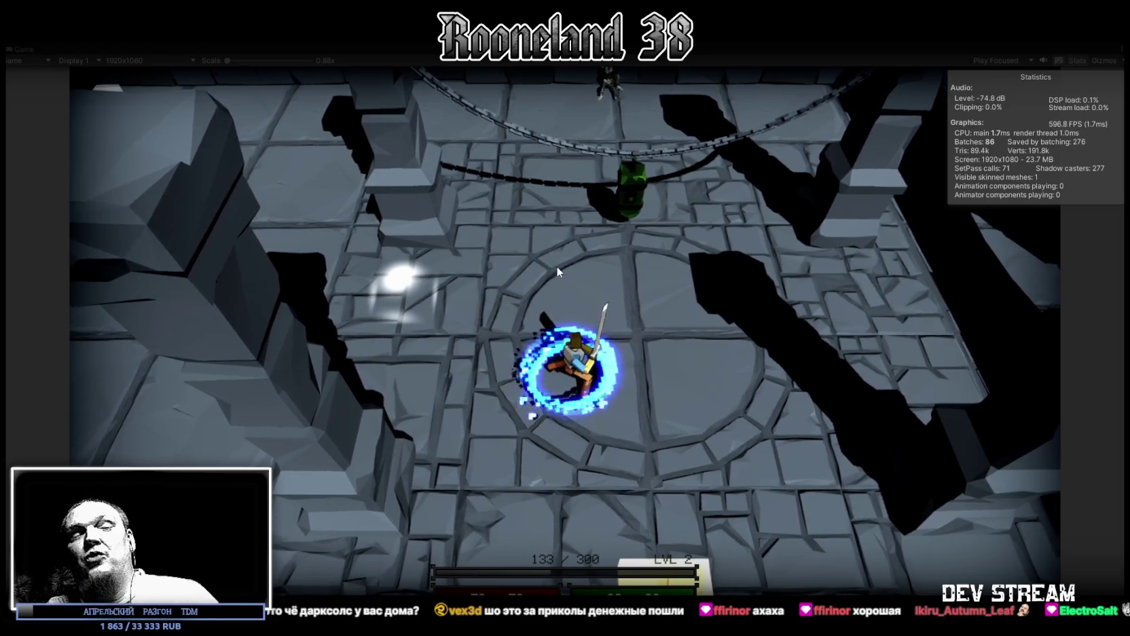
- Swing the sword, walk up the floor, then head down toward the boxes and left past the pit
{"action": "key", "text": "a"}
{"action": "key", "text": "w"}
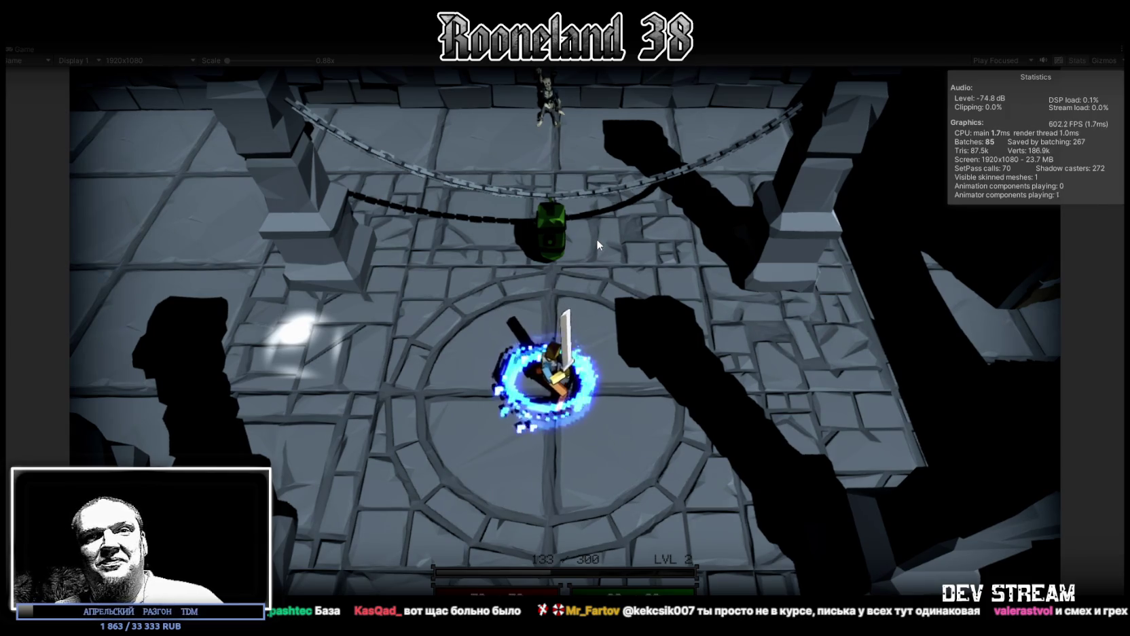
{"action": "mouse_move", "coordinate": [1062, 344]}
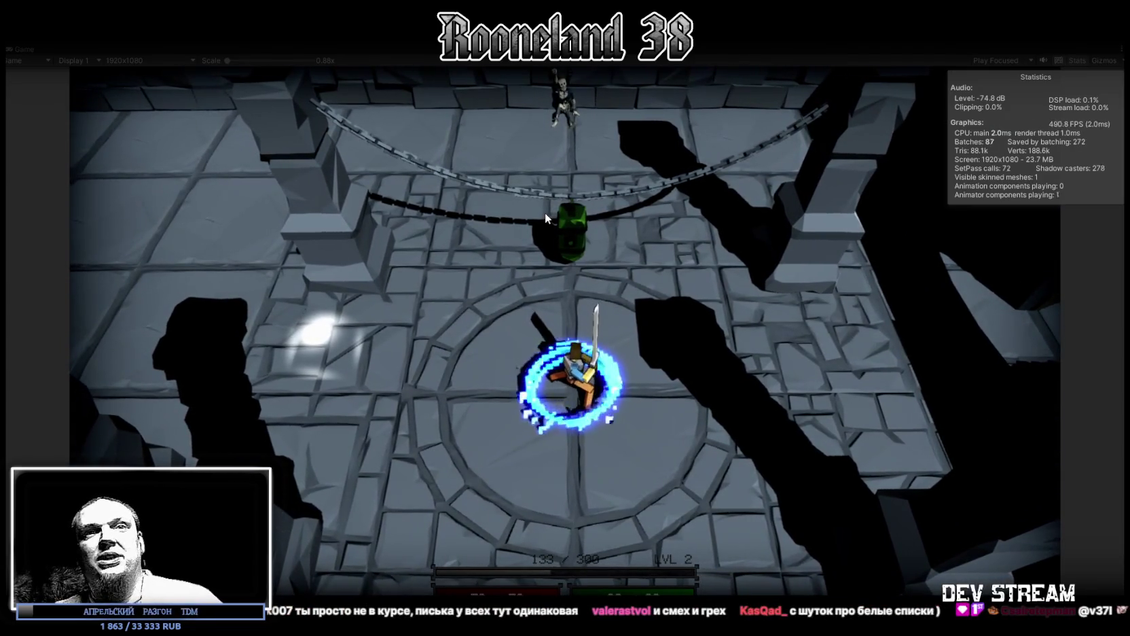
{"action": "key", "text": "a"}
{"action": "key", "text": "w"}
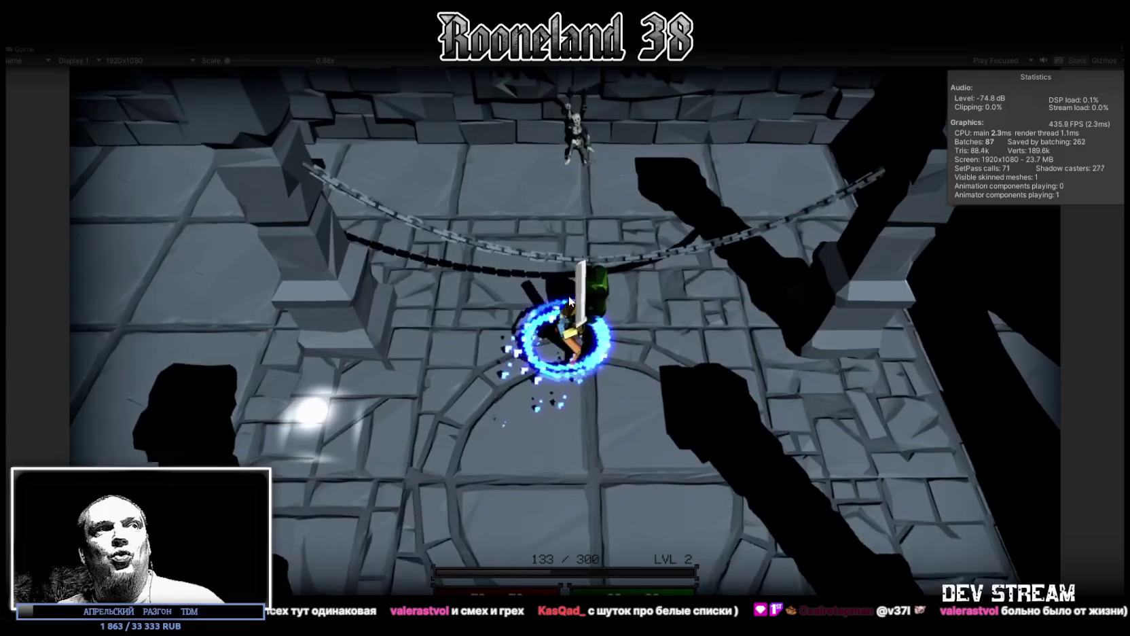
{"action": "key", "text": "s"}
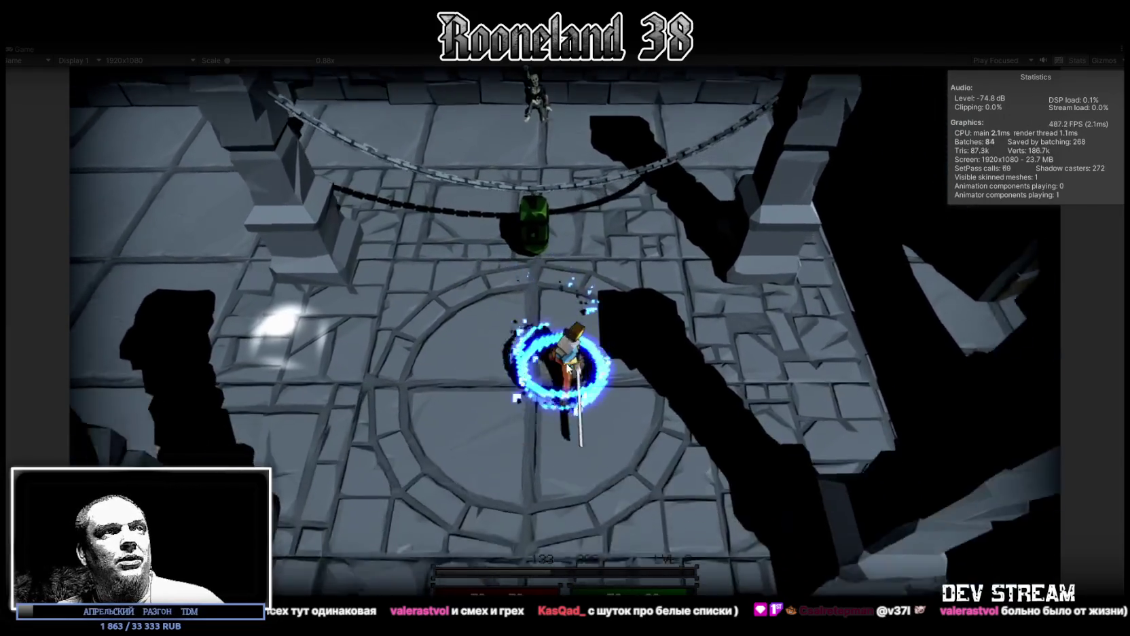
{"action": "key", "text": "a"}
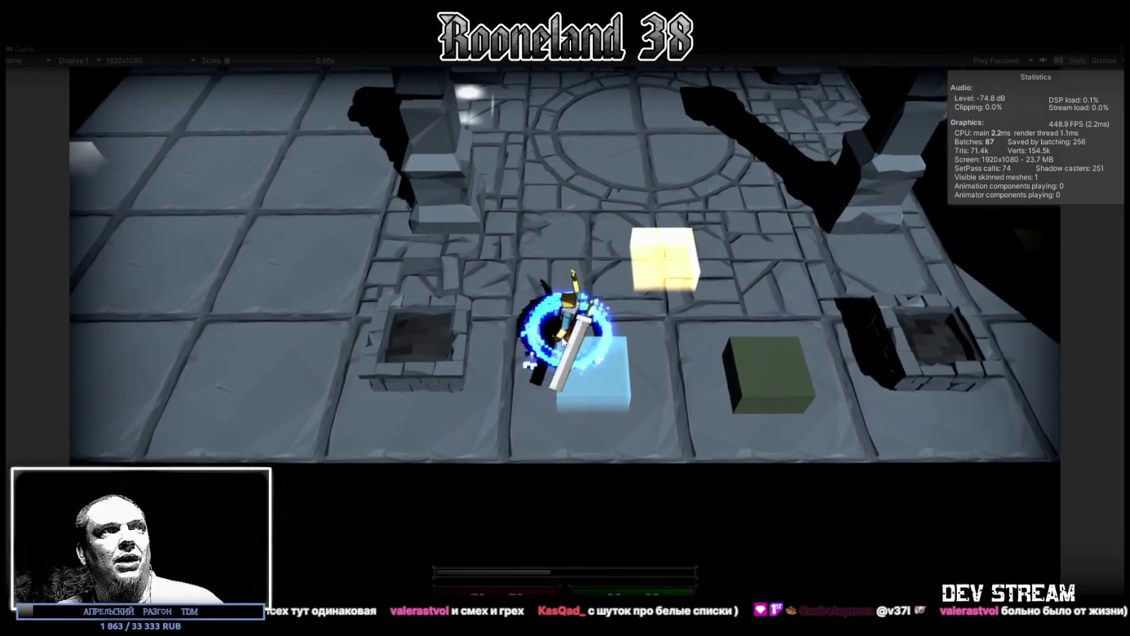
- Walk past the blue box and across the circular room to the green chest, then strike it
{"action": "key", "text": "d"}
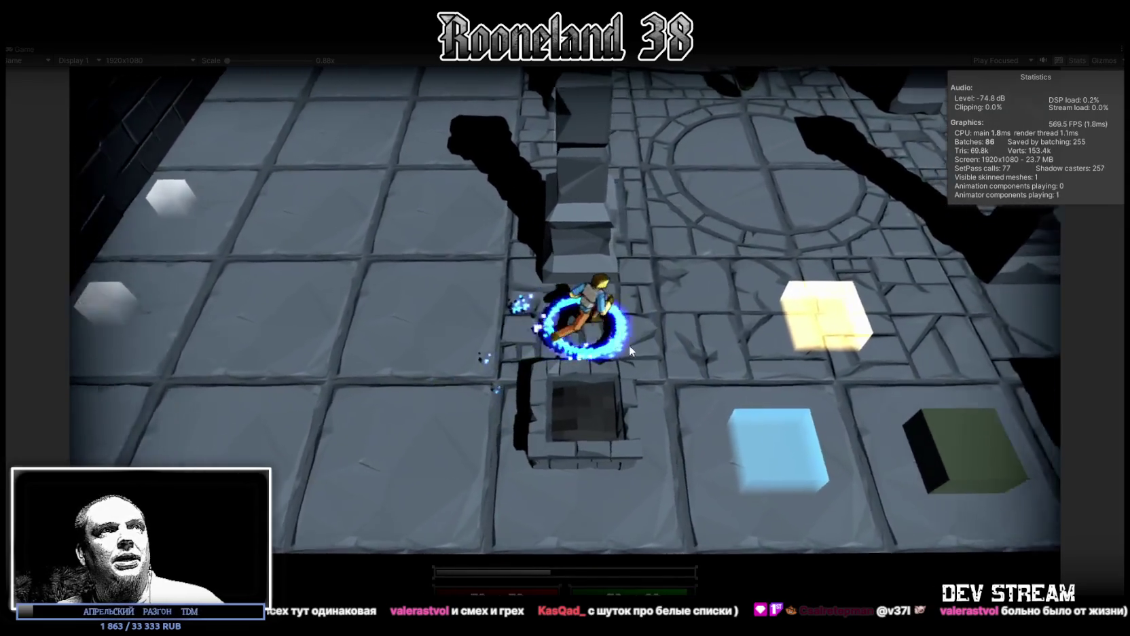
{"action": "key", "text": "s"}
{"action": "key", "text": "a"}
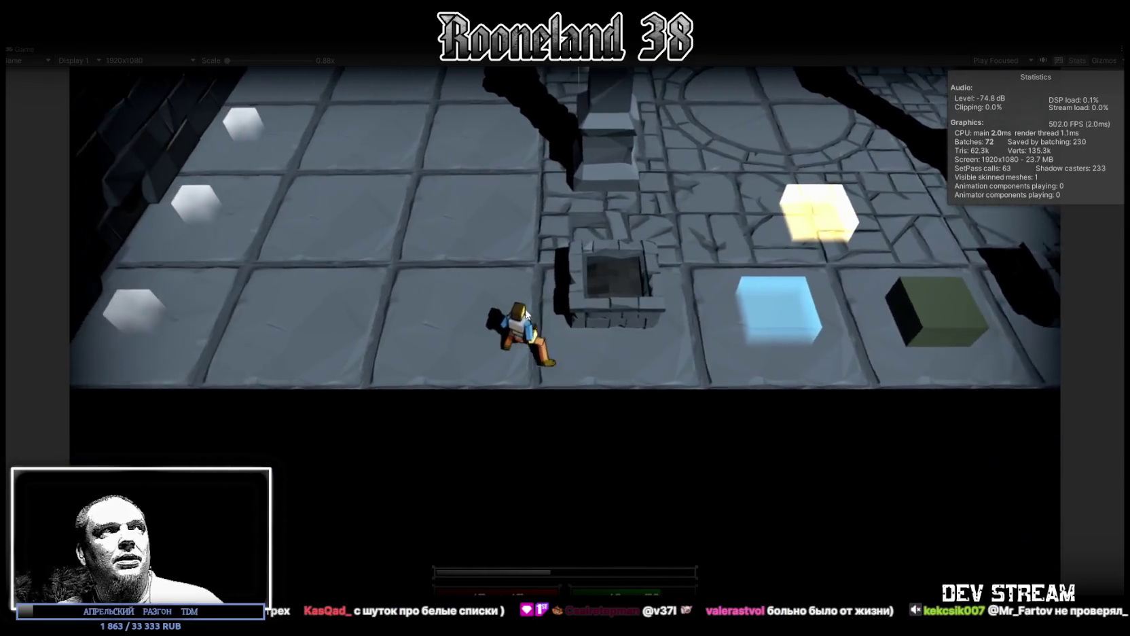
{"action": "key", "text": "d"}
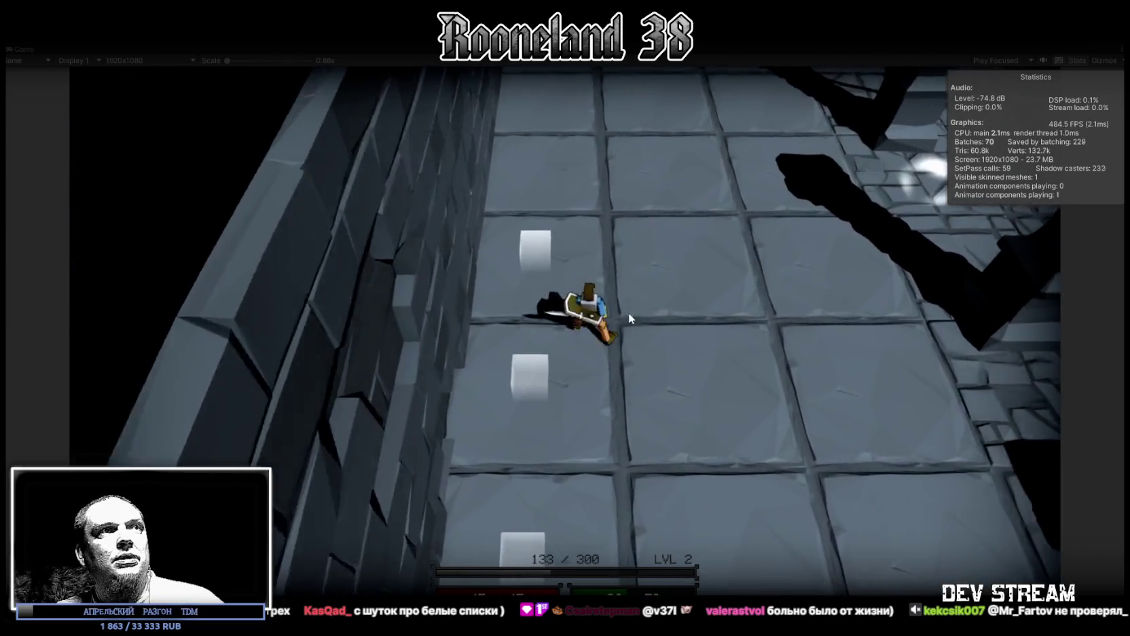
{"action": "key", "text": "w"}
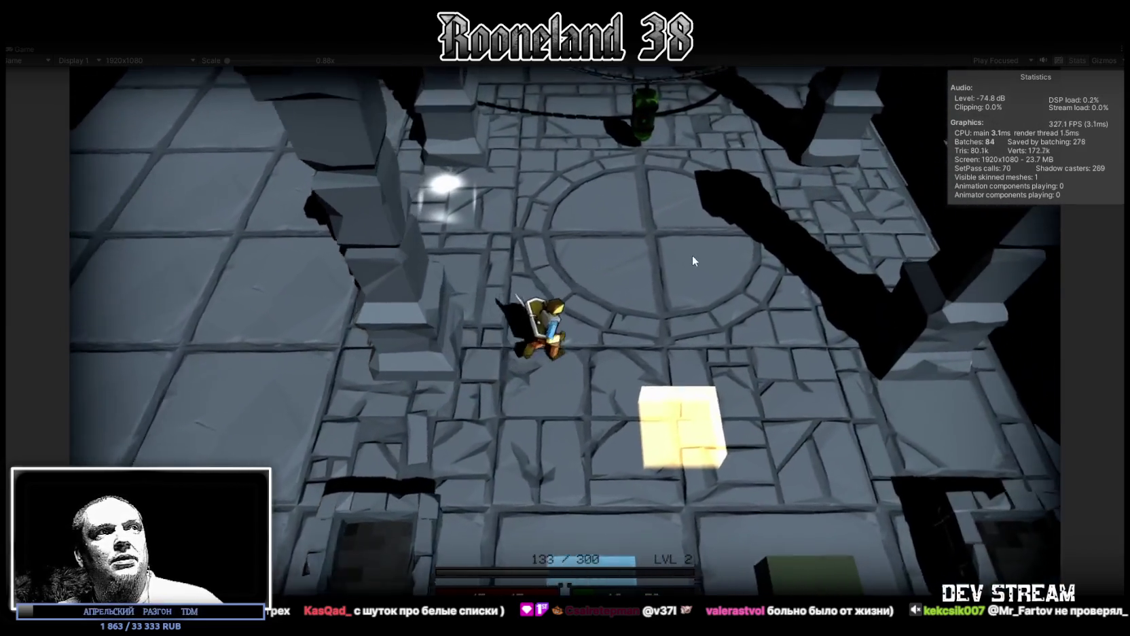
{"action": "key", "text": "w"}
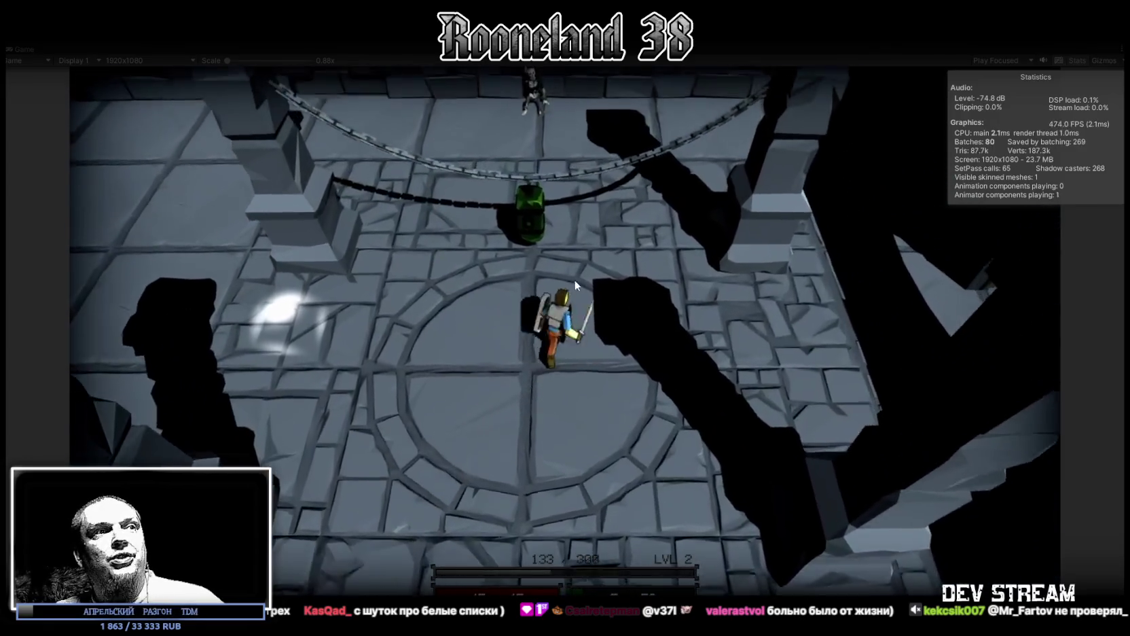
{"action": "key", "text": "w"}
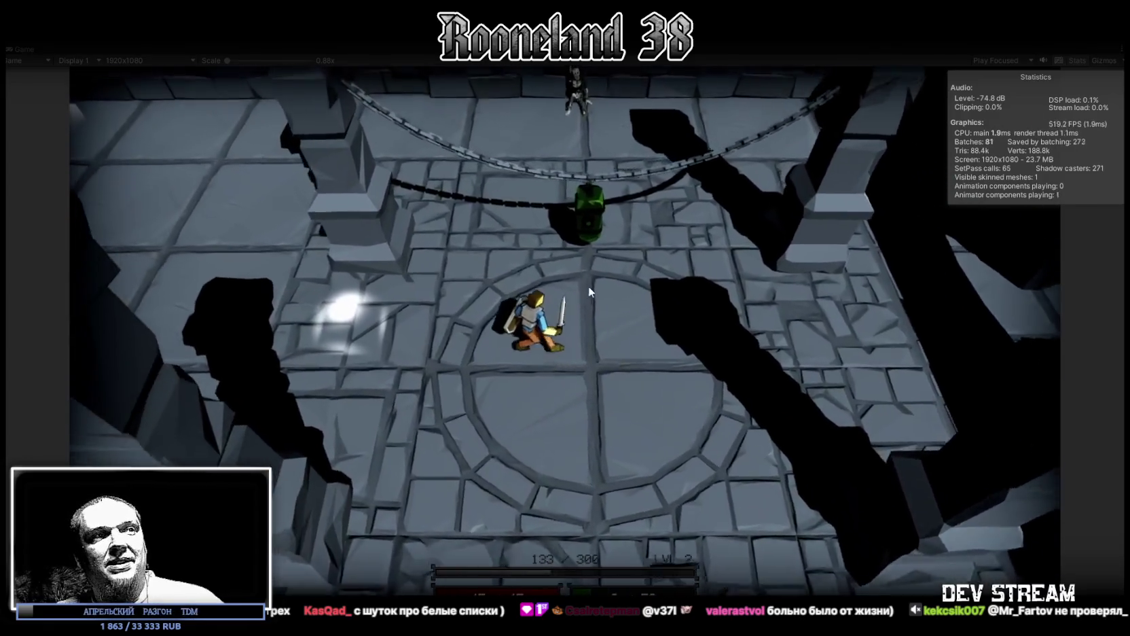
{"action": "key", "text": "w"}
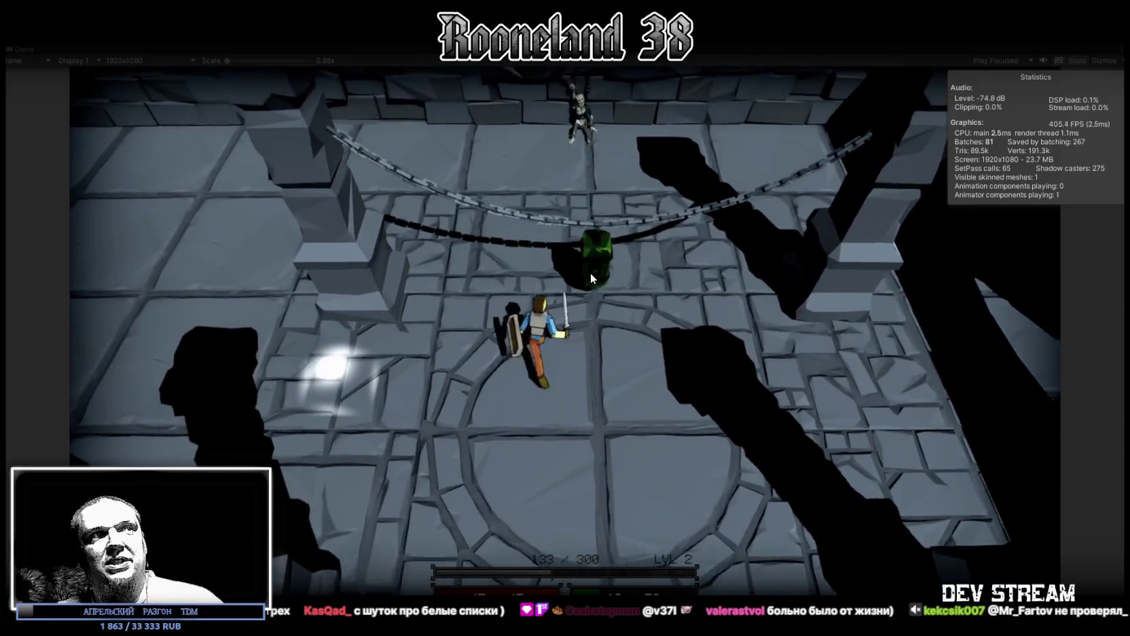
{"action": "left_click", "coordinate": [597, 286]}
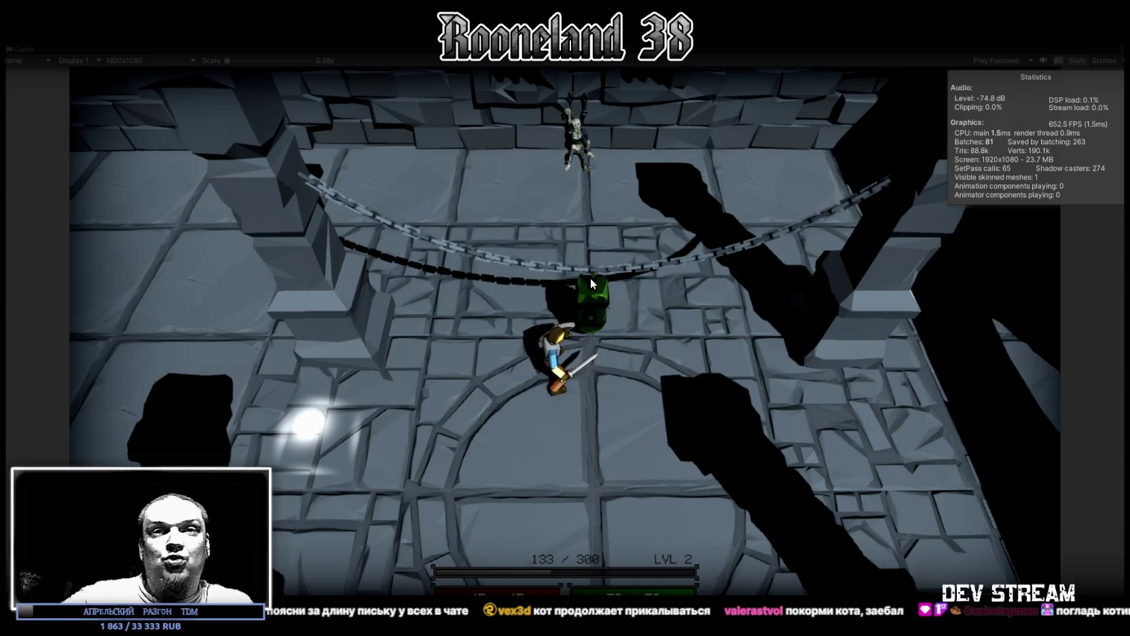
- Walk up to the green chest and away three times, ending back in the floor circle
{"action": "key", "text": "w"}
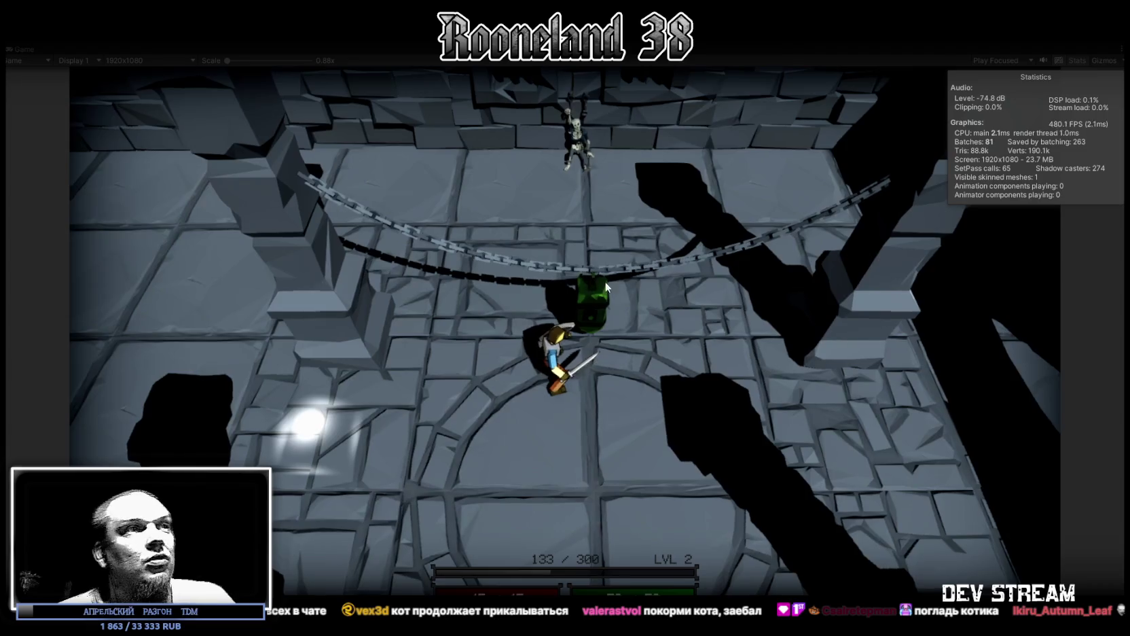
{"action": "key", "text": "s"}
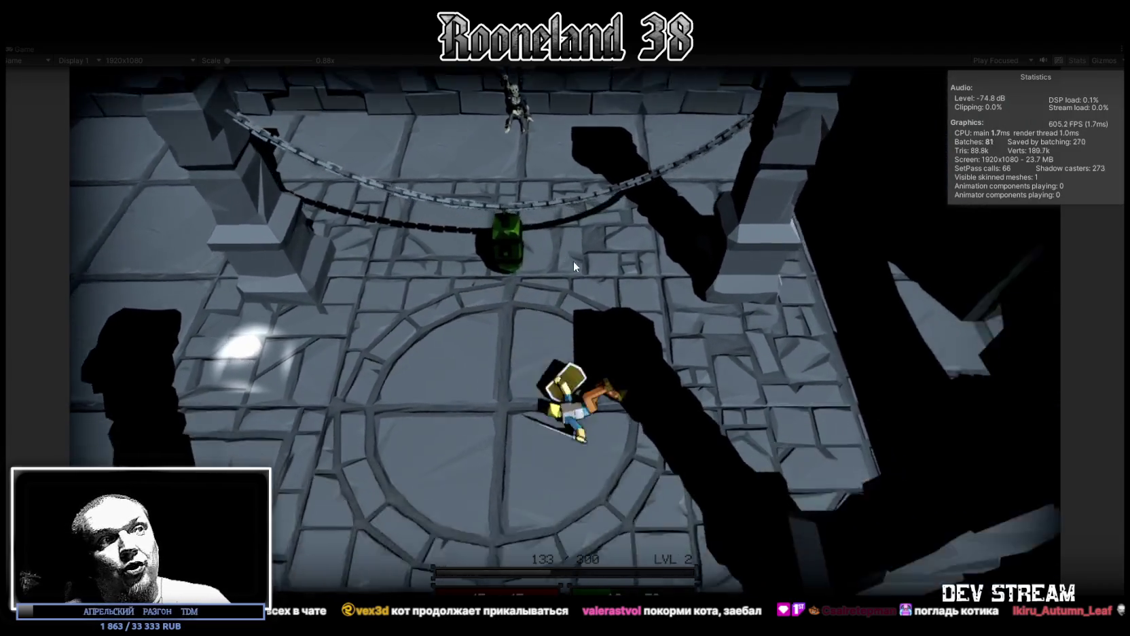
{"action": "key", "text": "w"}
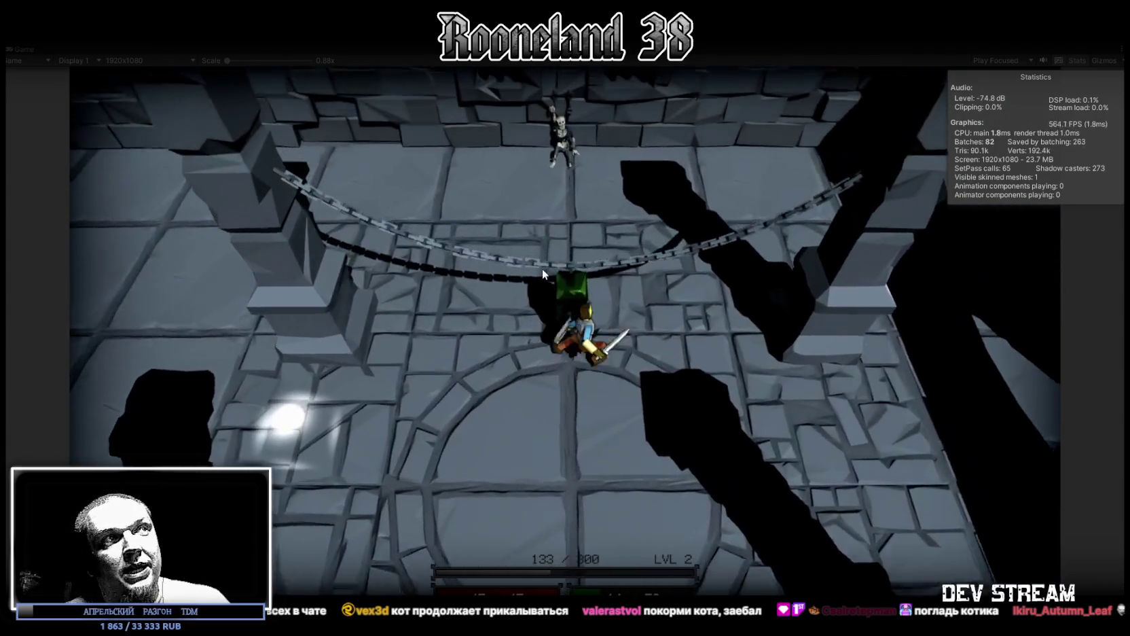
{"action": "key", "text": "s"}
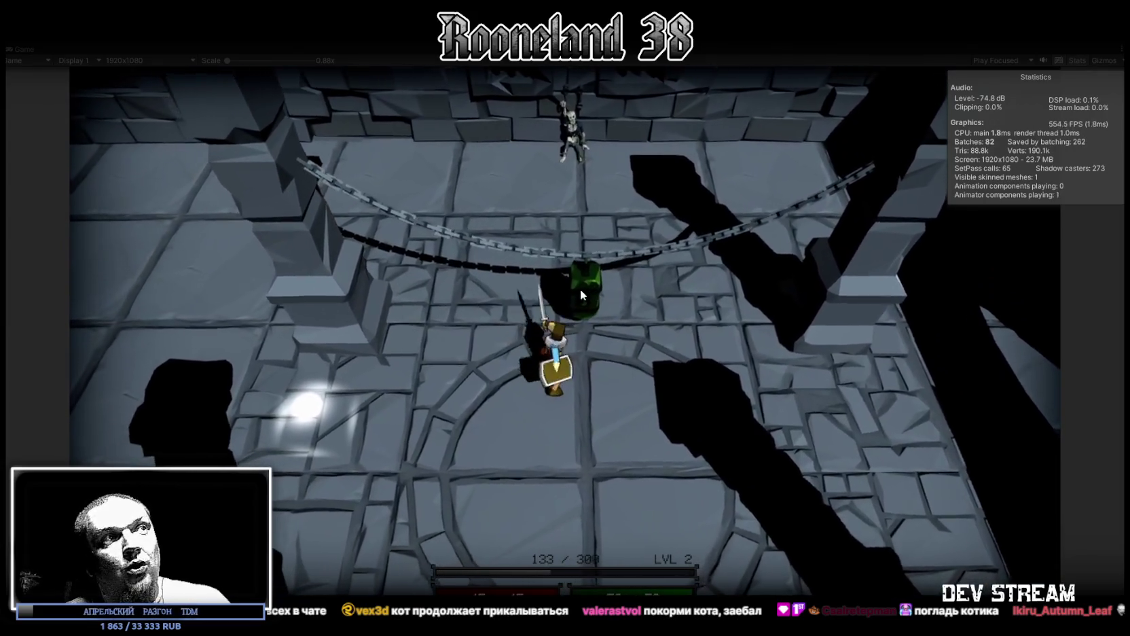
{"action": "key", "text": "w"}
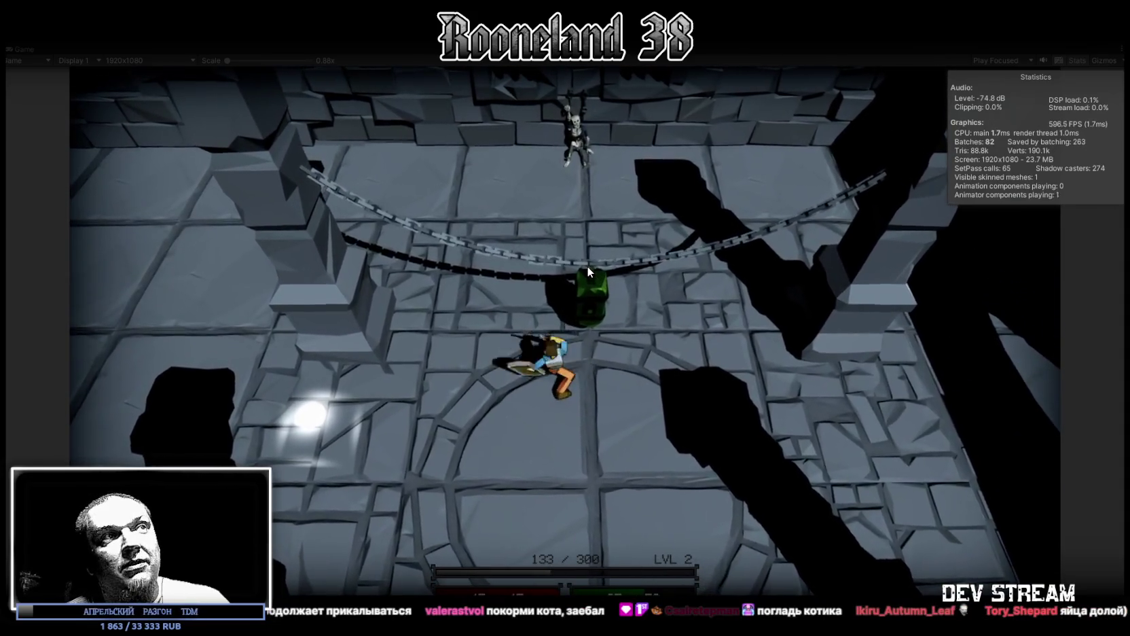
{"action": "key", "text": "w"}
{"action": "key", "text": "s"}
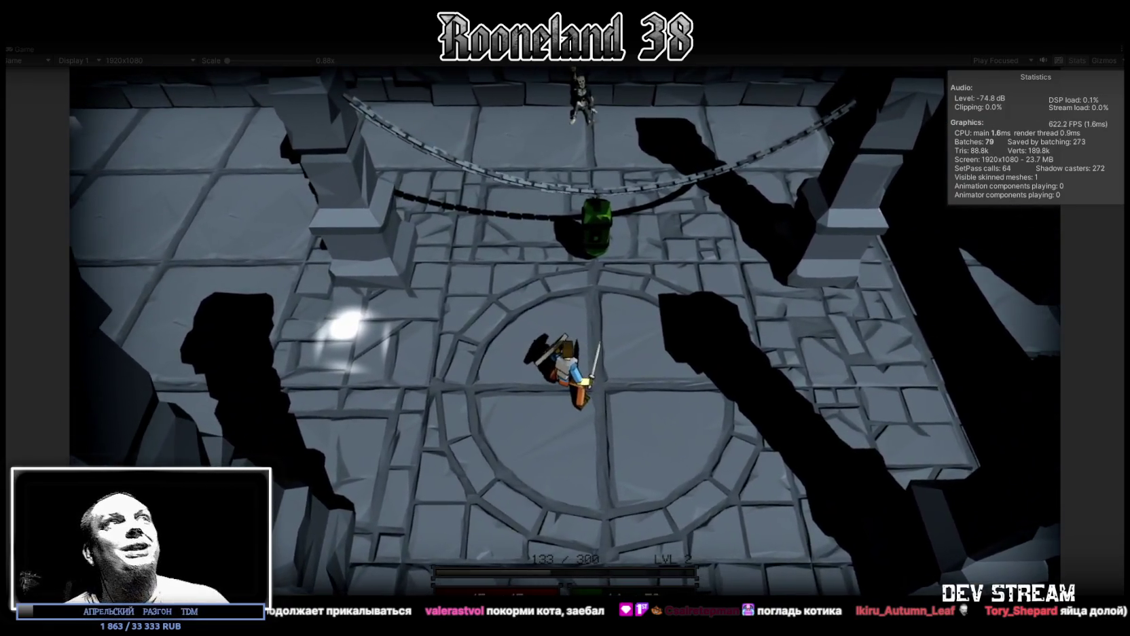
- Stop Play mode, orbit the Scene view around the dungeon, and select one of its walls
{"action": "left_click", "coordinate": [543, 36]}
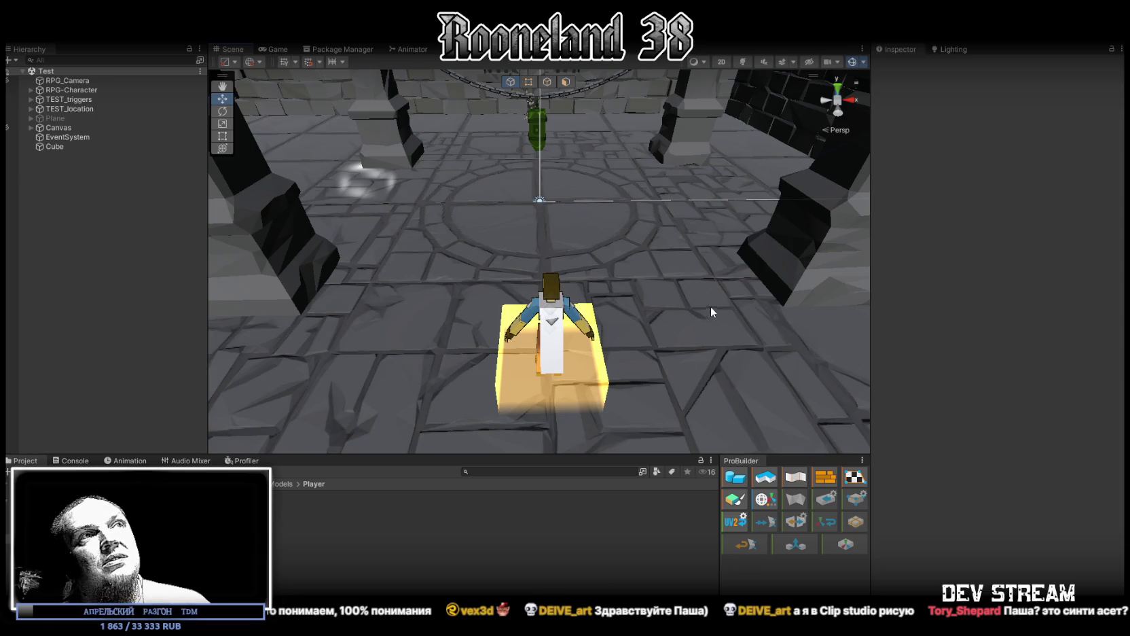
{"action": "mouse_move", "coordinate": [689, 315]}
{"action": "left_mouse_down"}
{"action": "mouse_move", "coordinate": [525, 308]}
{"action": "mouse_move", "coordinate": [525, 338]}
{"action": "mouse_move", "coordinate": [616, 319]}
{"action": "mouse_move", "coordinate": [573, 278]}
{"action": "left_mouse_up"}
{"action": "left_click", "coordinate": [449, 217]}
{"action": "mouse_move", "coordinate": [449, 217]}
{"action": "left_mouse_down"}
{"action": "mouse_move", "coordinate": [472, 218]}
{"action": "mouse_move", "coordinate": [378, 202]}
{"action": "mouse_move", "coordinate": [316, 252]}
{"action": "left_mouse_up"}
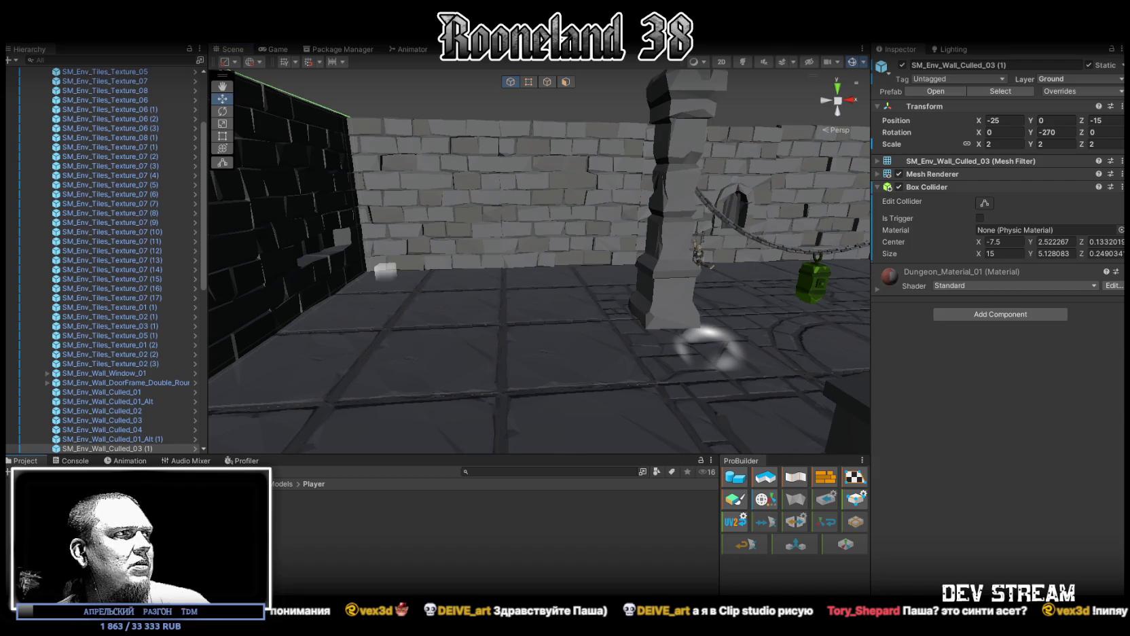
- Open the dungeon asset folder and pull the view back to show the room and back wall
{"action": "left_click", "coordinate": [81, 517]}
{"action": "mouse_move", "coordinate": [472, 356]}
{"action": "left_mouse_down"}
{"action": "mouse_move", "coordinate": [479, 331]}
{"action": "mouse_move", "coordinate": [623, 304]}
{"action": "mouse_move", "coordinate": [578, 296]}
{"action": "mouse_move", "coordinate": [551, 242]}
{"action": "left_mouse_up"}
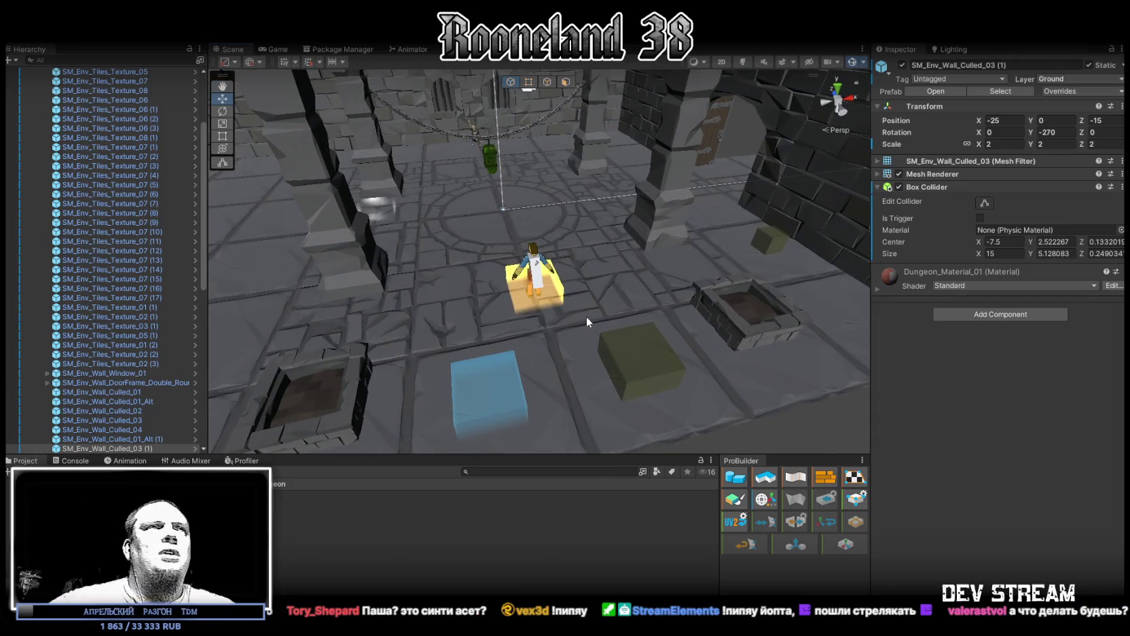
{"action": "left_click_drag", "start_coordinate": [587, 316], "coordinate": [587, 298]}
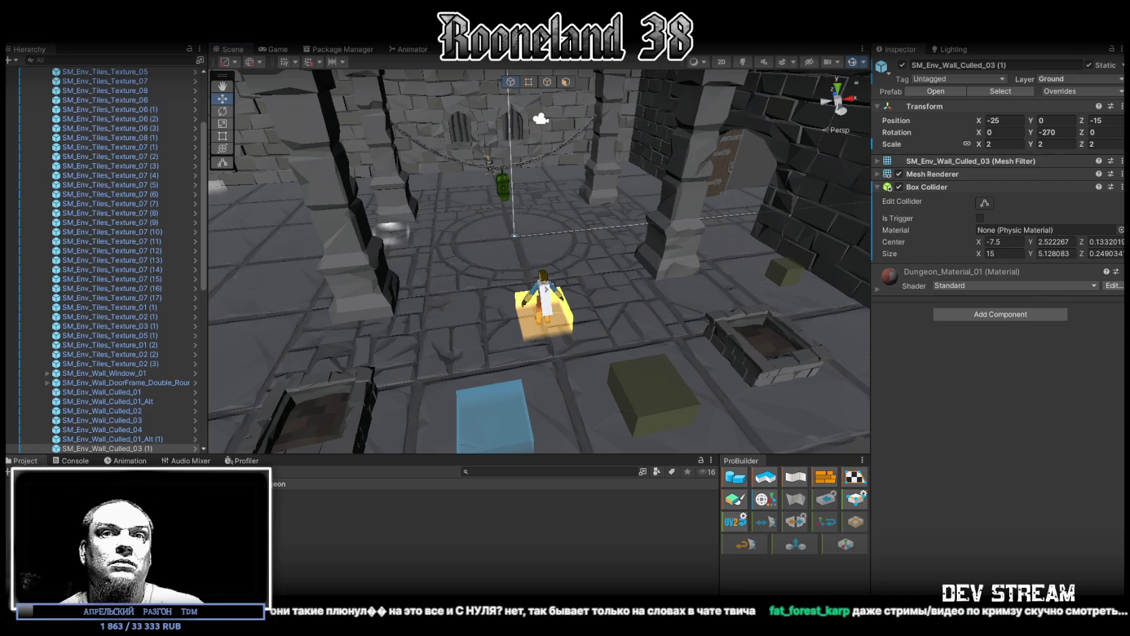
- Switch away from Unity to the desktop with Win+D
{"action": "key", "text": "super+d"}
{"action": "key", "text": "super+d"}
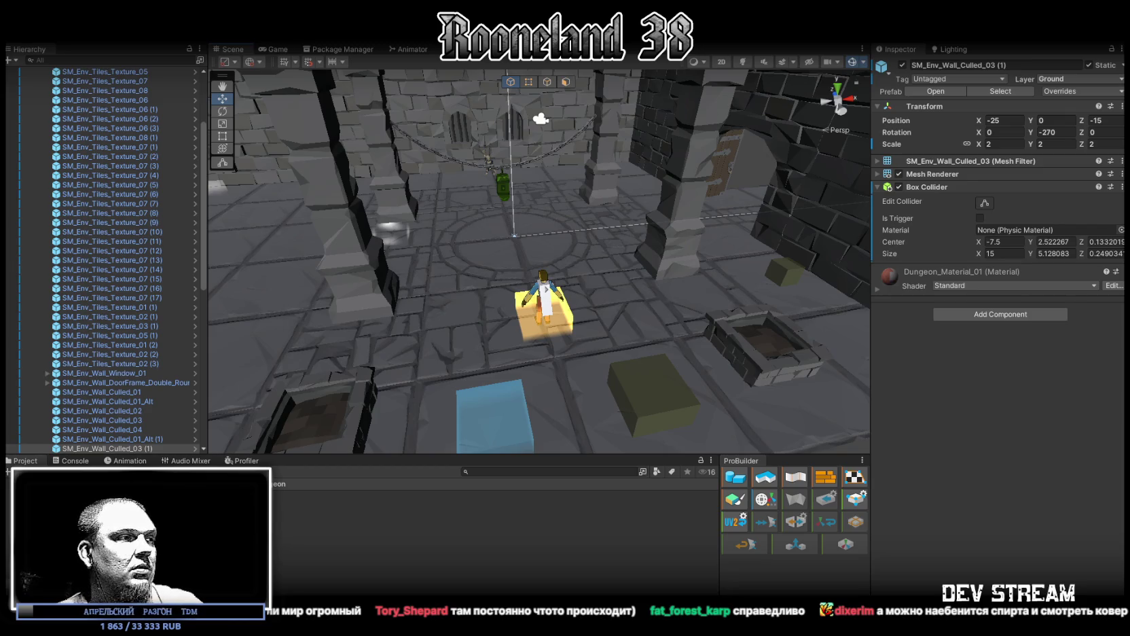
{"action": "key", "text": "alt+Tab"}
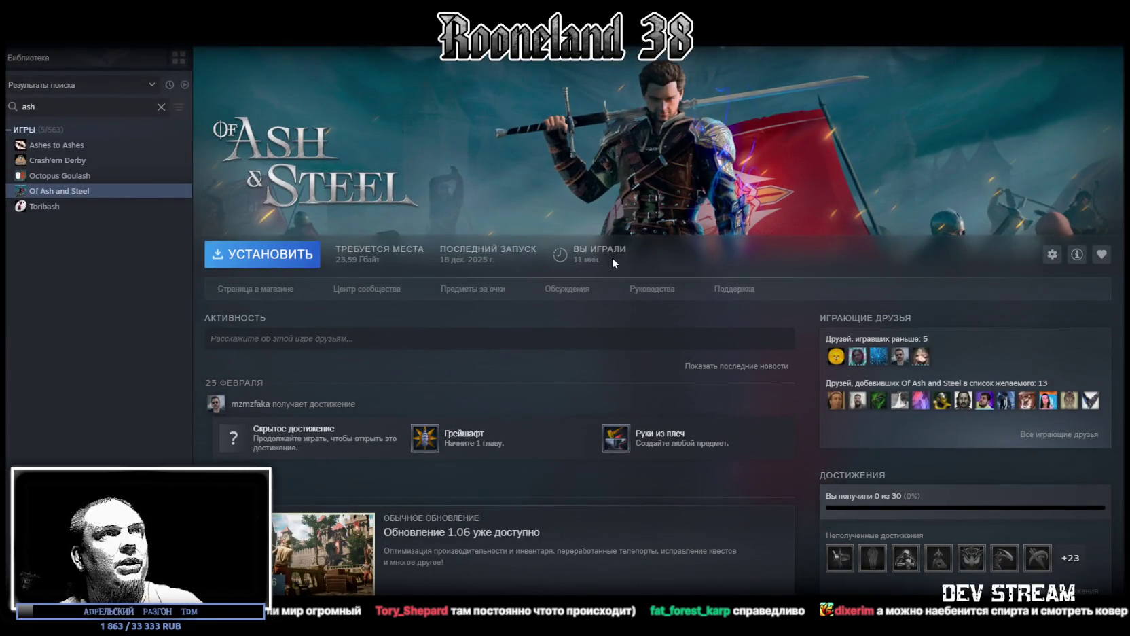
- Open the Of Ash and Steel store page and jump to its user reviews
{"action": "scroll", "coordinate": [651, 87], "scroll_direction": "down", "scroll_amount": 4}
{"action": "scroll", "coordinate": [301, 325], "scroll_direction": "up", "scroll_amount": 4}
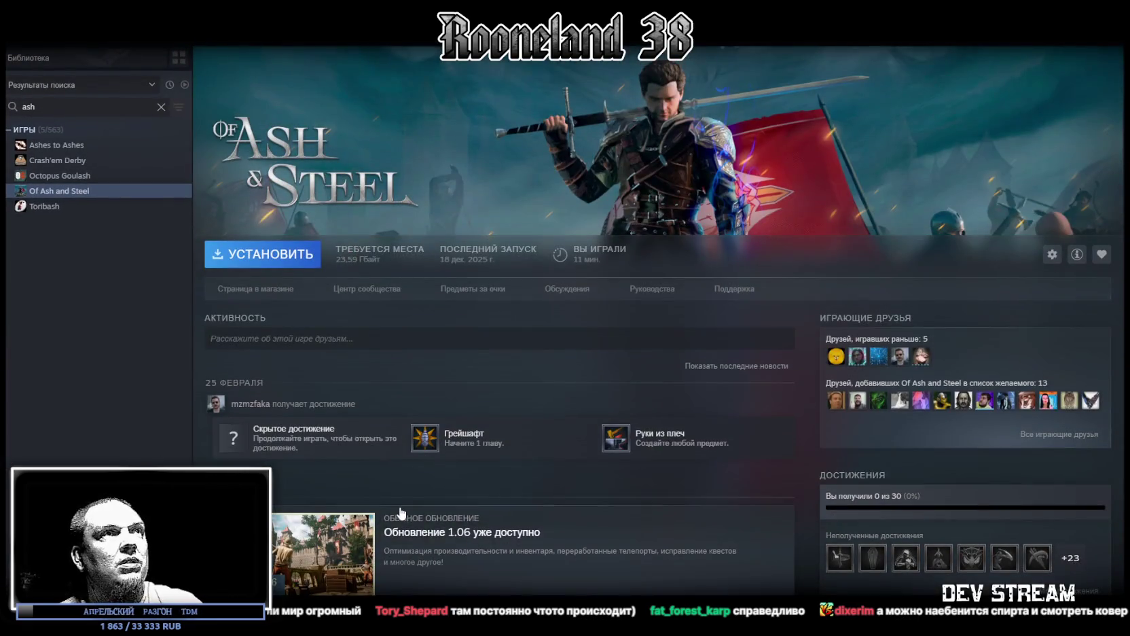
{"action": "left_click", "coordinate": [280, 289]}
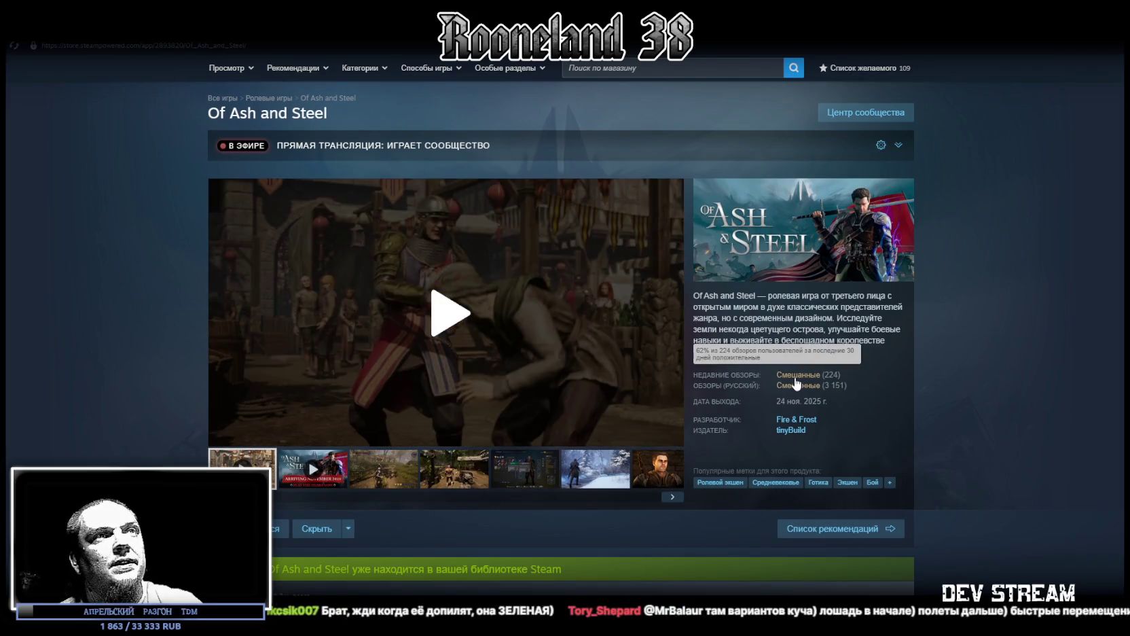
{"action": "left_click", "coordinate": [793, 375]}
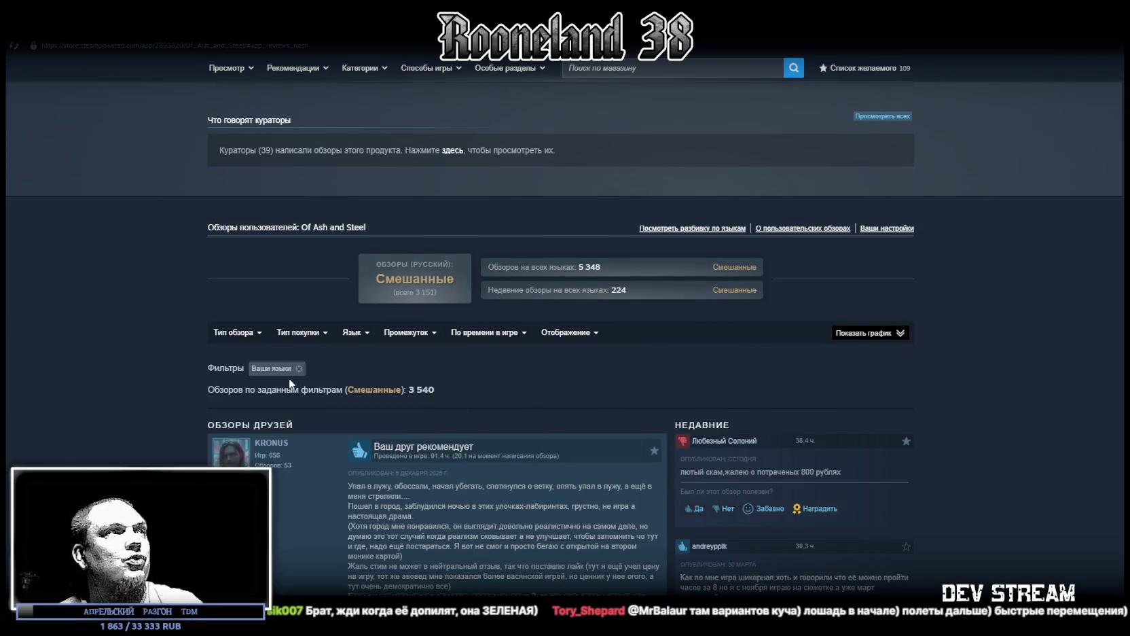
- Select the first recent review's text and open that review on its own page
{"action": "scroll", "coordinate": [496, 393], "scroll_direction": "down", "scroll_amount": 6}
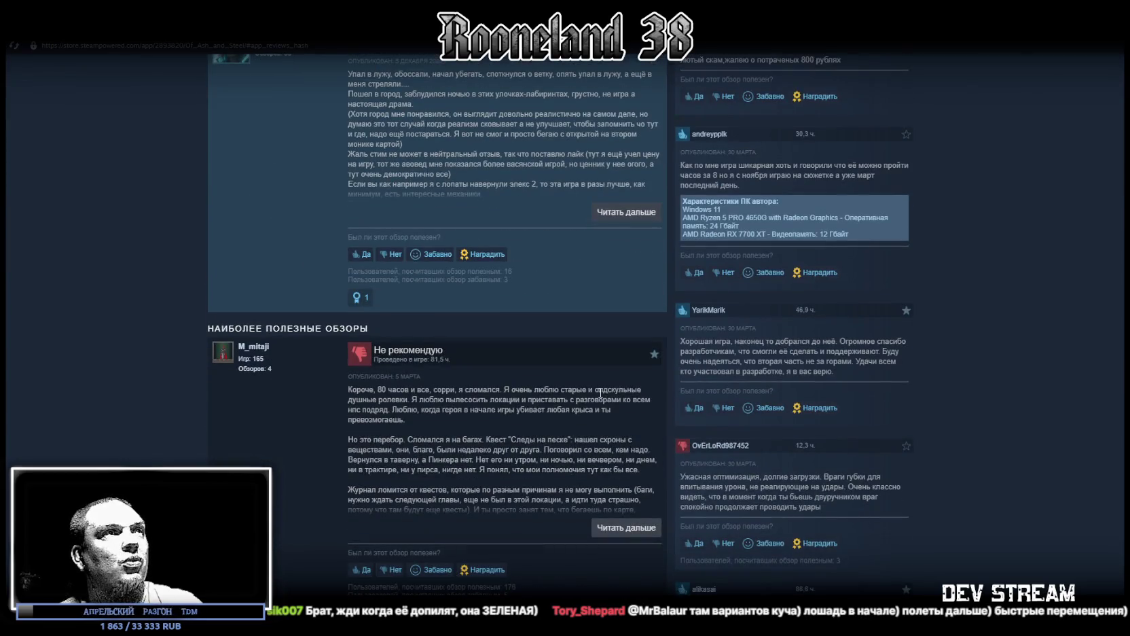
{"action": "scroll", "coordinate": [826, 372], "scroll_direction": "up", "scroll_amount": 2}
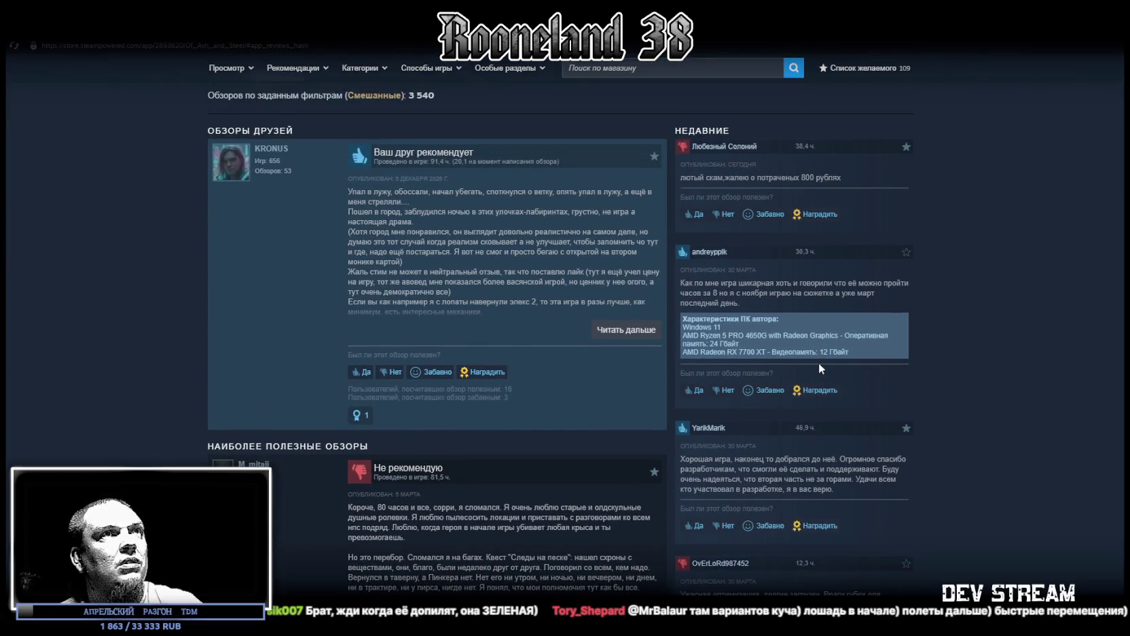
{"action": "left_click_drag", "start_coordinate": [707, 178], "coordinate": [849, 179]}
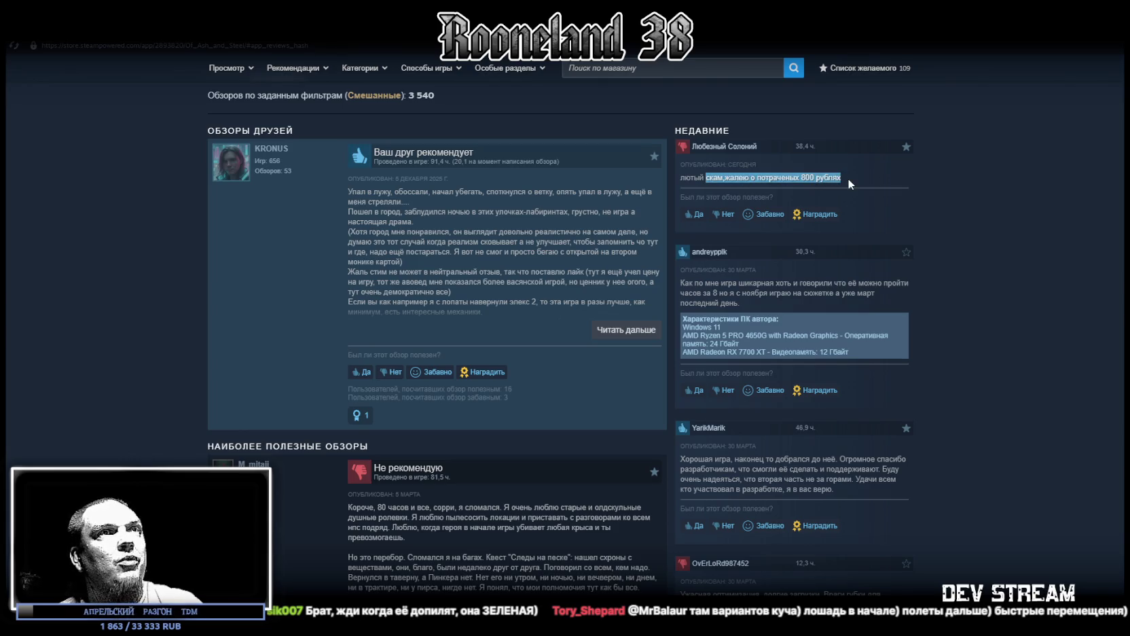
{"action": "left_click", "coordinate": [857, 167]}
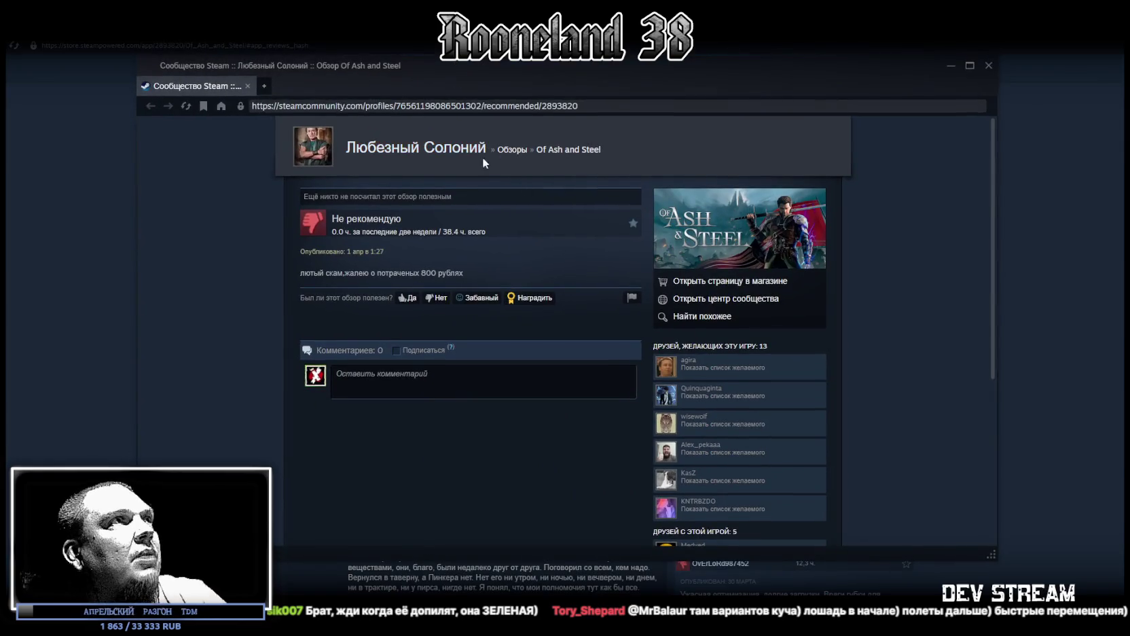
- Open the review author's profile, then their full list of 58 games
{"action": "left_click", "coordinate": [401, 151]}
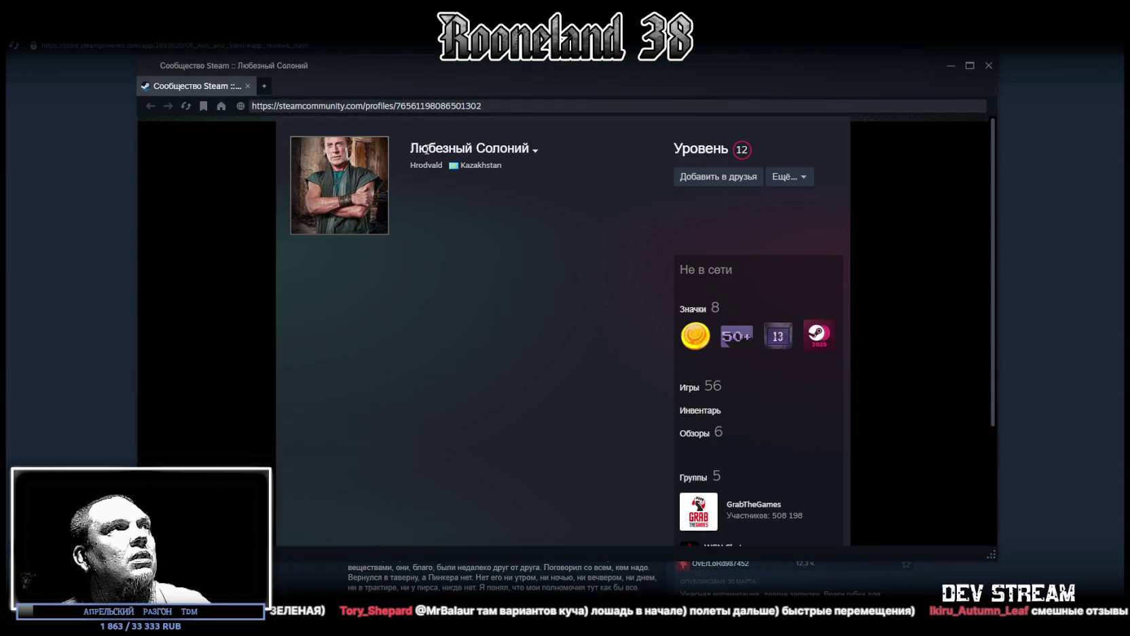
{"action": "scroll", "coordinate": [537, 217], "scroll_direction": "down", "scroll_amount": 3}
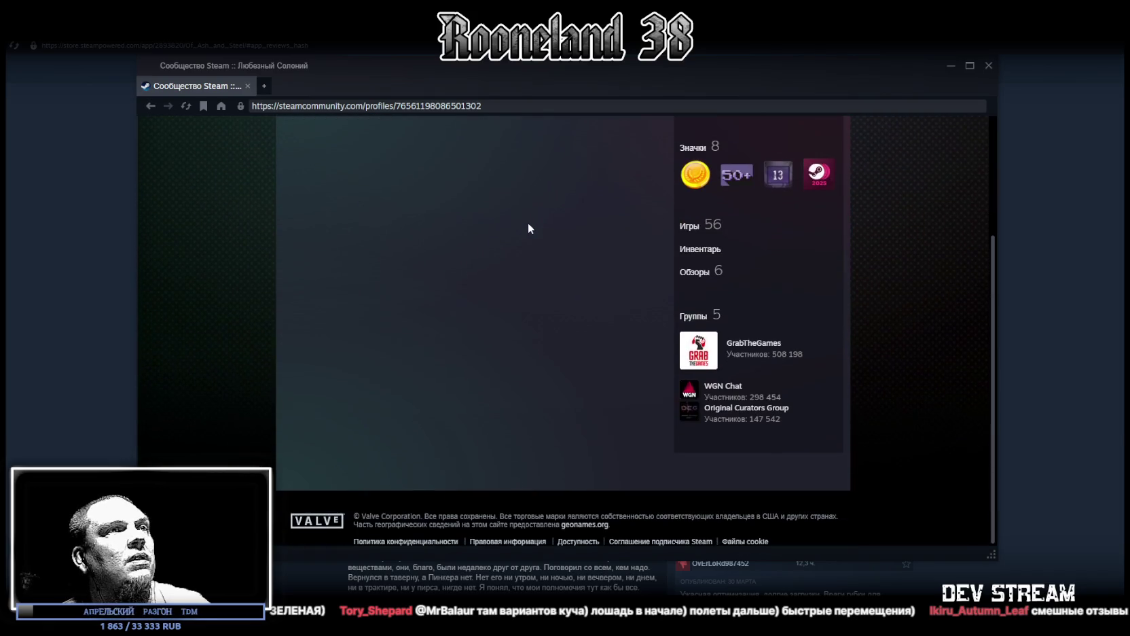
{"action": "scroll", "coordinate": [530, 219], "scroll_direction": "up", "scroll_amount": 3}
{"action": "left_click", "coordinate": [690, 387]}
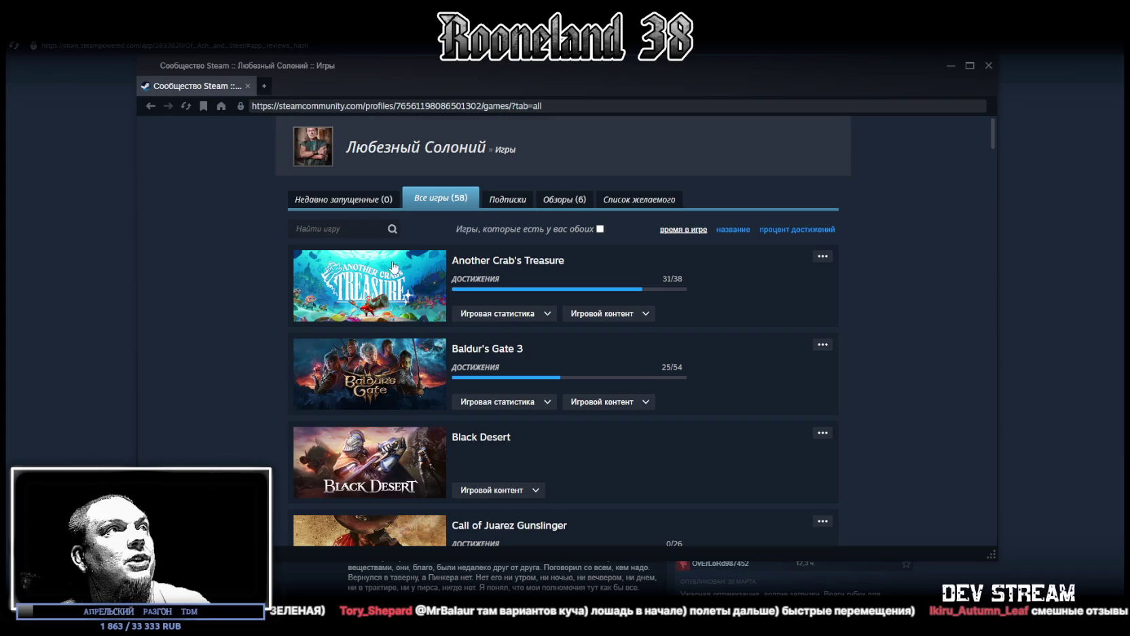
- Scroll down through the reviewer's list of 58 Steam games
{"action": "scroll", "coordinate": [587, 323], "scroll_direction": "down", "scroll_amount": 2}
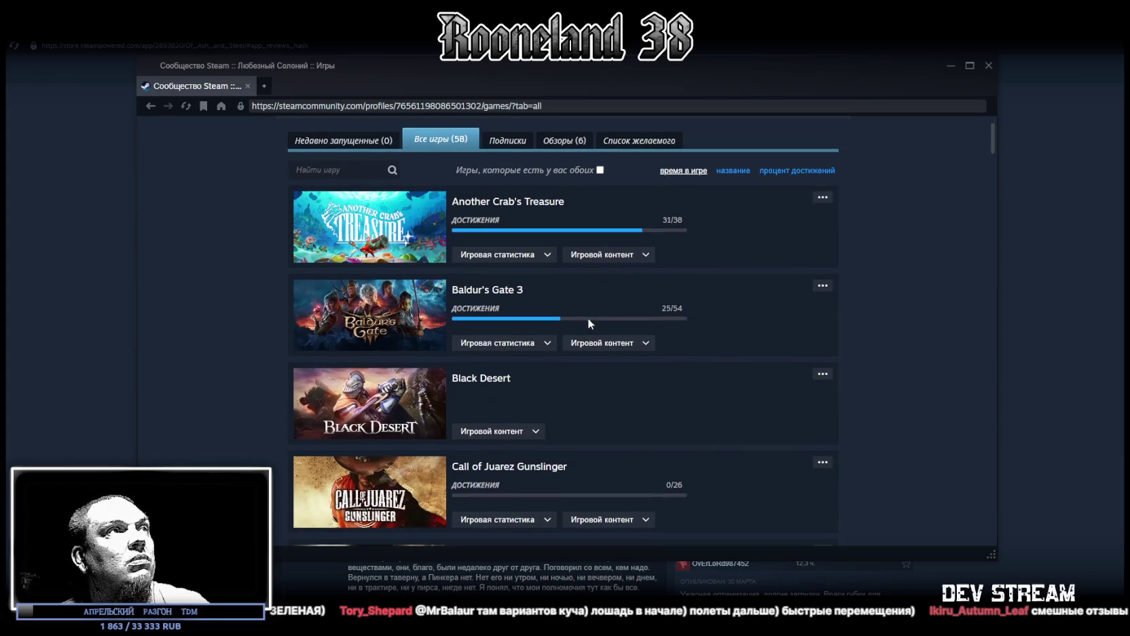
{"action": "scroll", "coordinate": [588, 317], "scroll_direction": "down", "scroll_amount": 1}
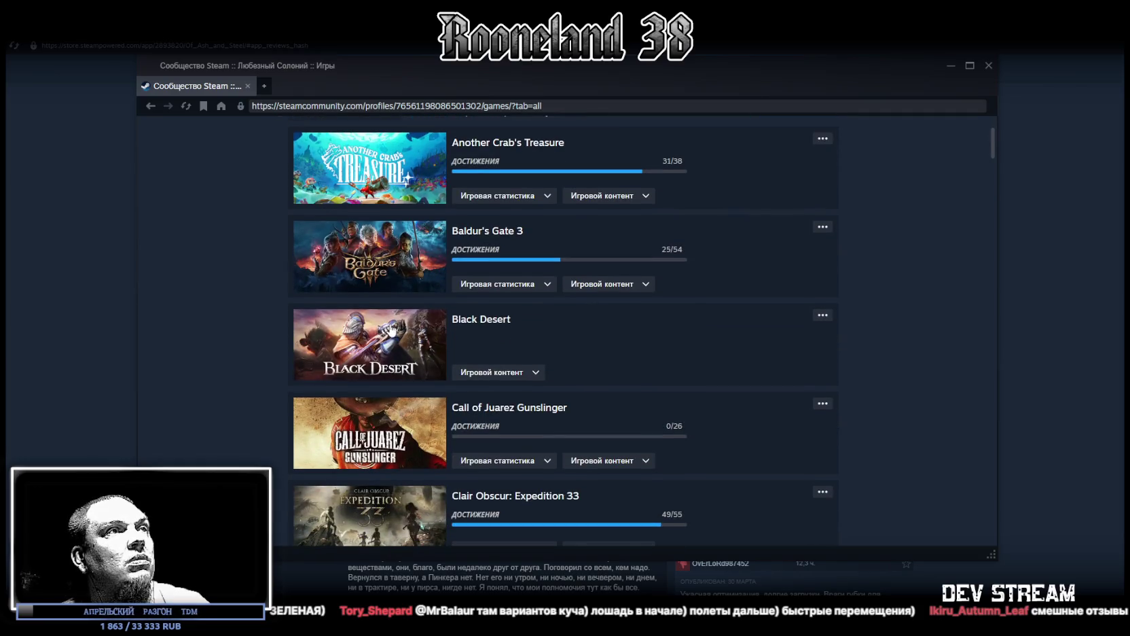
{"action": "scroll", "coordinate": [394, 330], "scroll_direction": "down", "scroll_amount": 1}
{"action": "scroll", "coordinate": [418, 276], "scroll_direction": "down", "scroll_amount": 2}
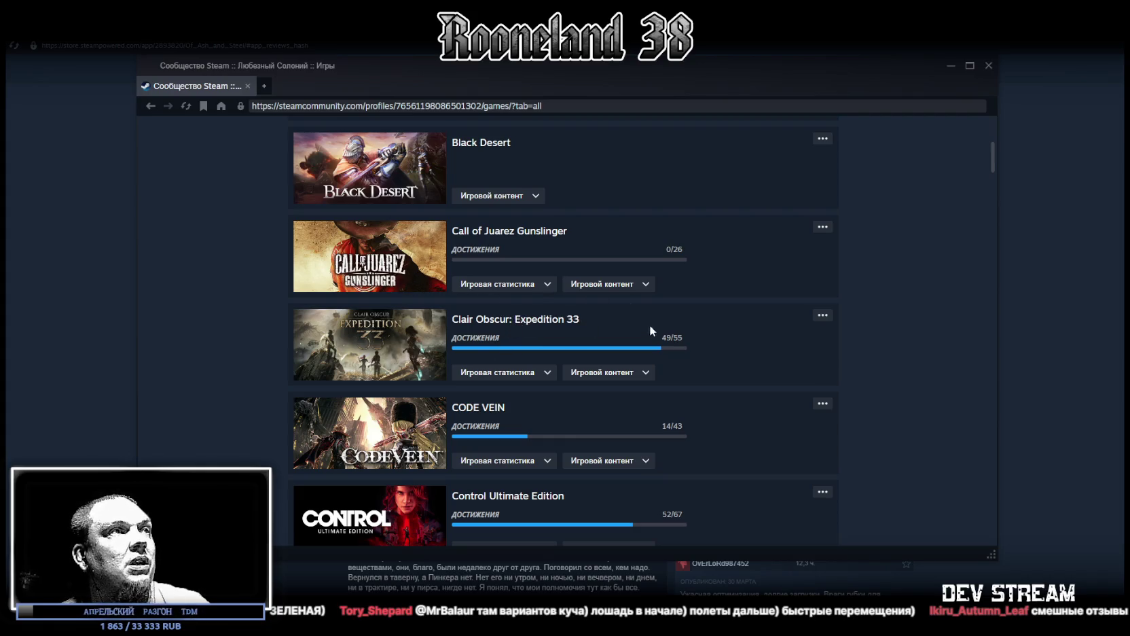
{"action": "scroll", "coordinate": [520, 295], "scroll_direction": "down", "scroll_amount": 2}
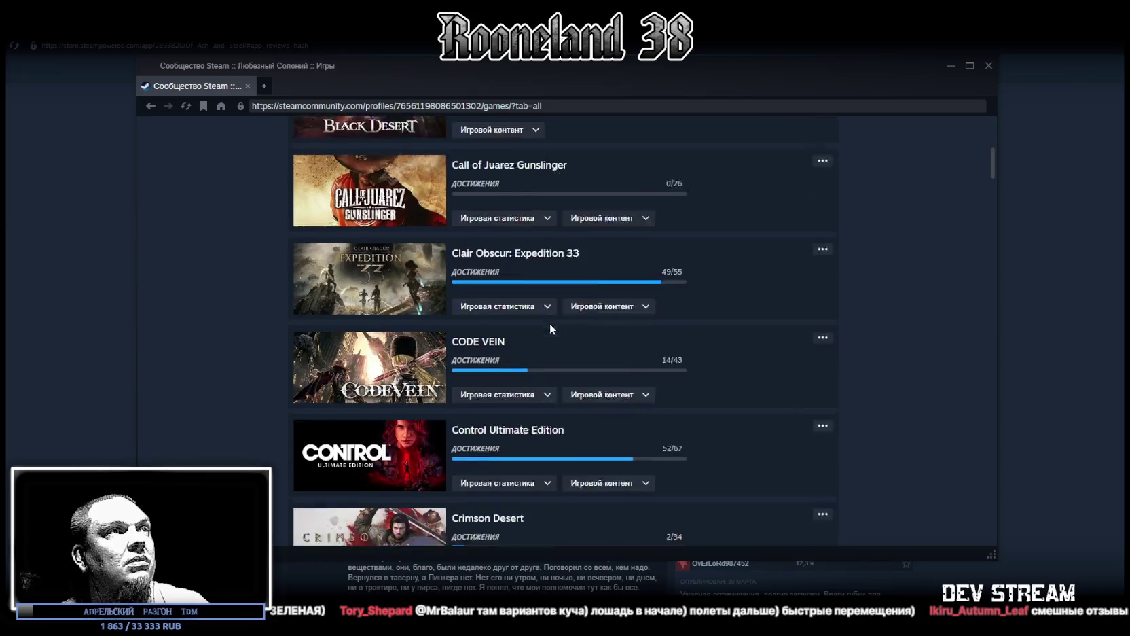
{"action": "scroll", "coordinate": [658, 288], "scroll_direction": "down", "scroll_amount": 2}
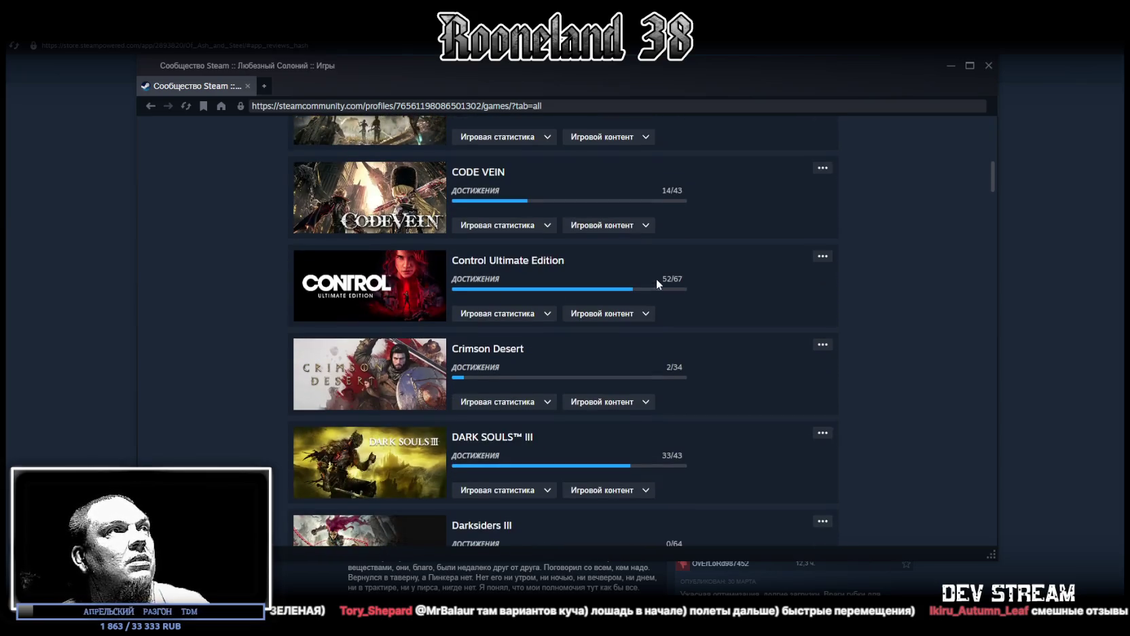
{"action": "scroll", "coordinate": [588, 237], "scroll_direction": "down", "scroll_amount": 1}
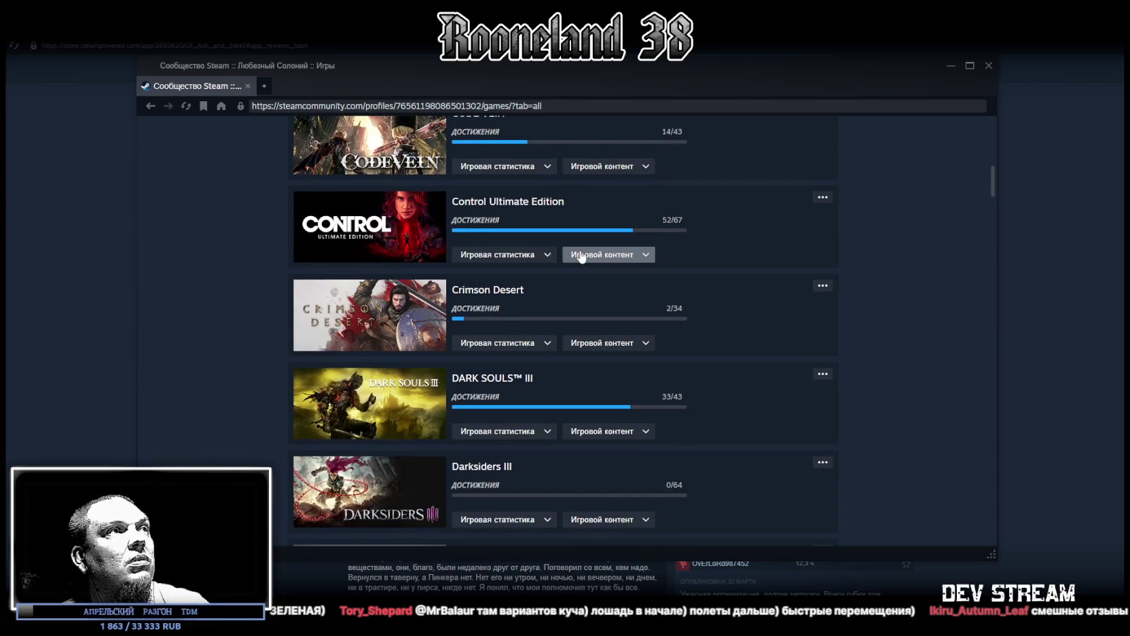
{"action": "scroll", "coordinate": [544, 286], "scroll_direction": "down", "scroll_amount": 3}
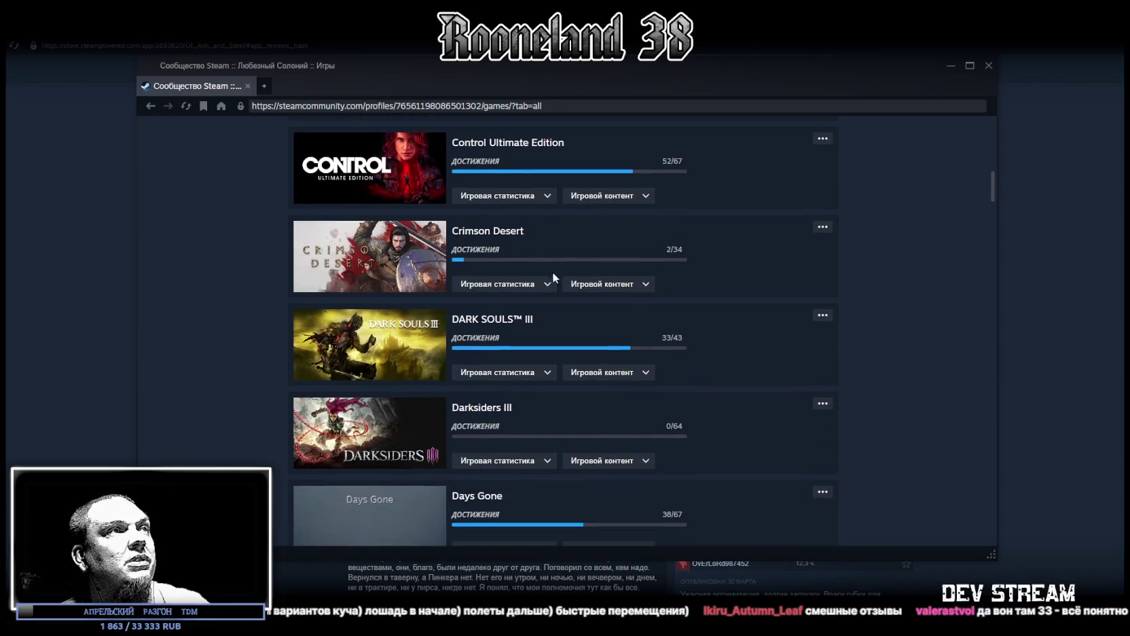
{"action": "scroll", "coordinate": [554, 287], "scroll_direction": "down", "scroll_amount": 4}
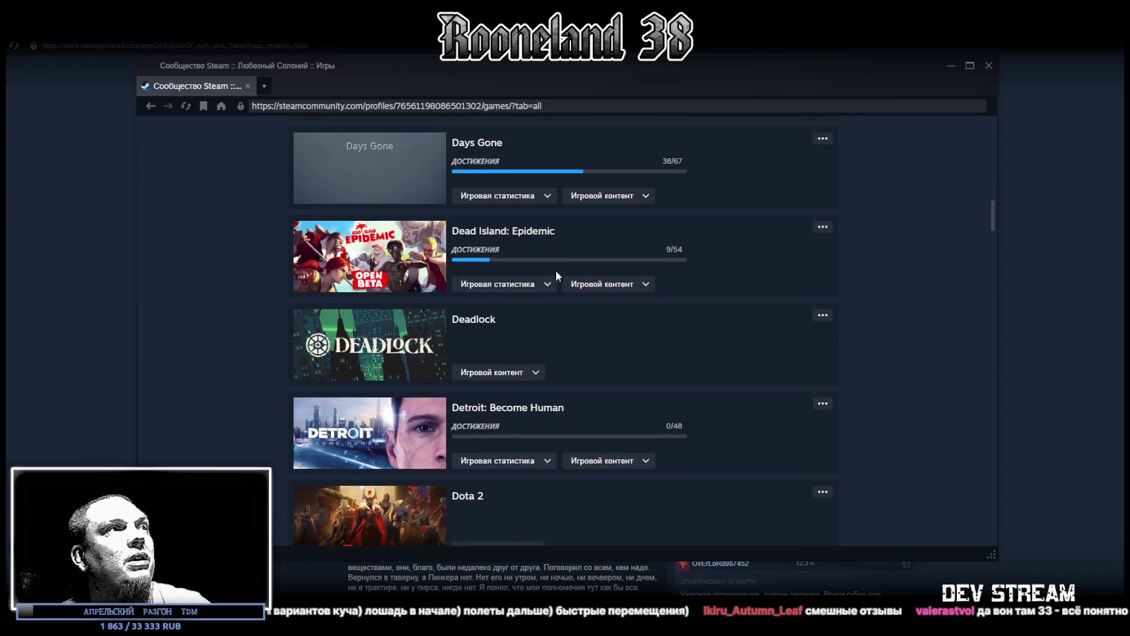
{"action": "scroll", "coordinate": [564, 263], "scroll_direction": "down", "scroll_amount": 3}
{"action": "scroll", "coordinate": [570, 265], "scroll_direction": "down", "scroll_amount": 1}
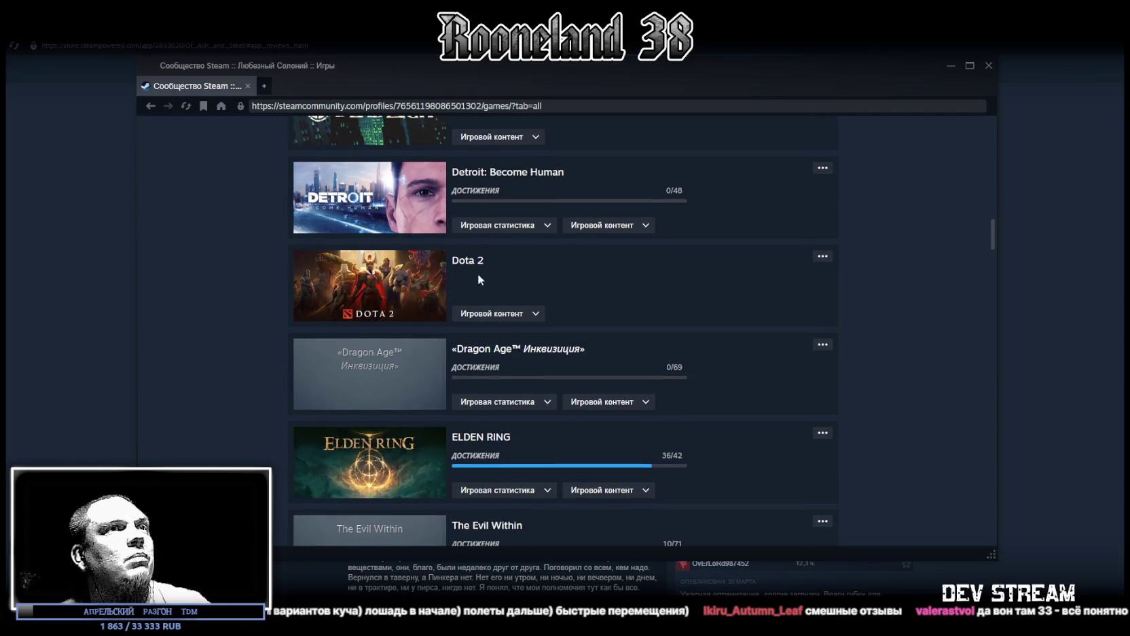
{"action": "scroll", "coordinate": [559, 281], "scroll_direction": "down", "scroll_amount": 1}
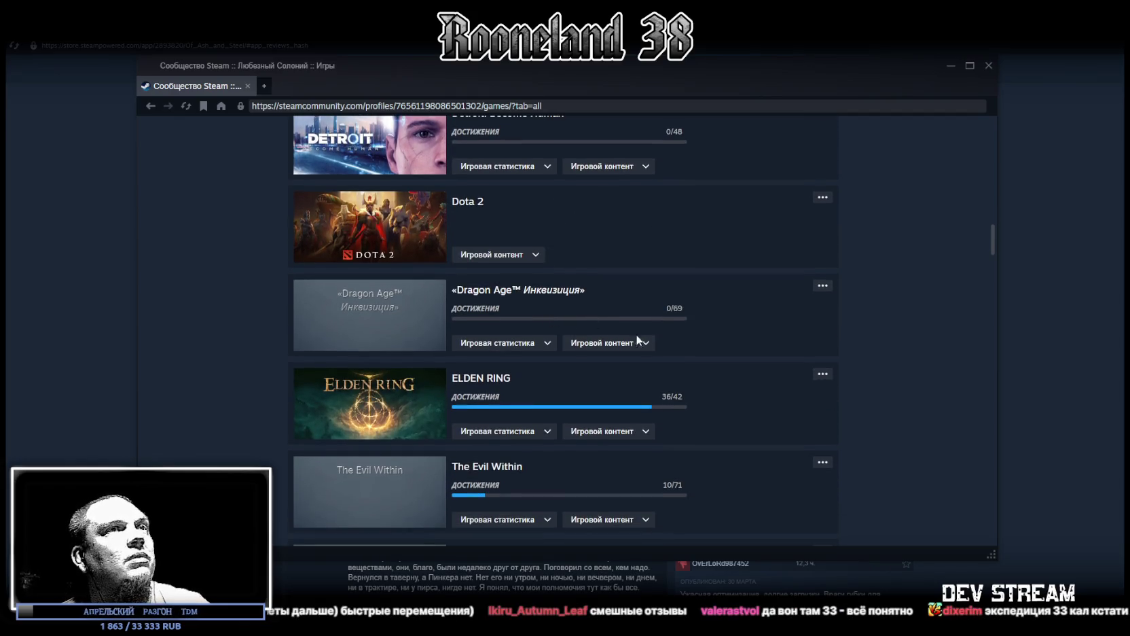
- Scroll back up and close the community games list window
{"action": "scroll", "coordinate": [632, 333], "scroll_direction": "up", "scroll_amount": 10}
{"action": "scroll", "coordinate": [784, 276], "scroll_direction": "up", "scroll_amount": 10}
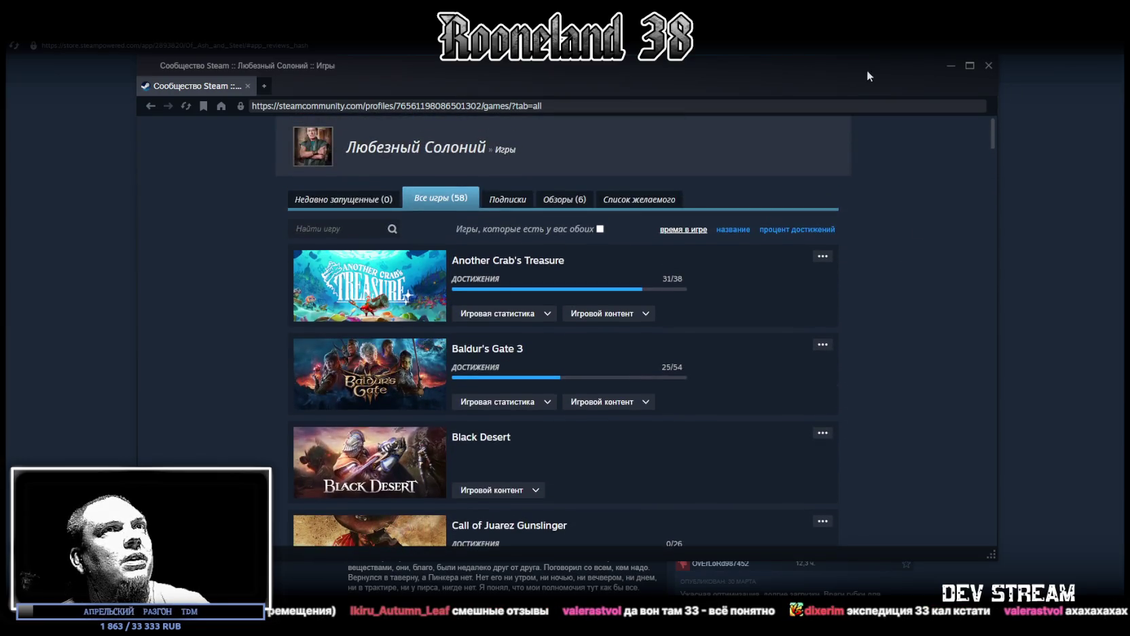
{"action": "left_click", "coordinate": [989, 66]}
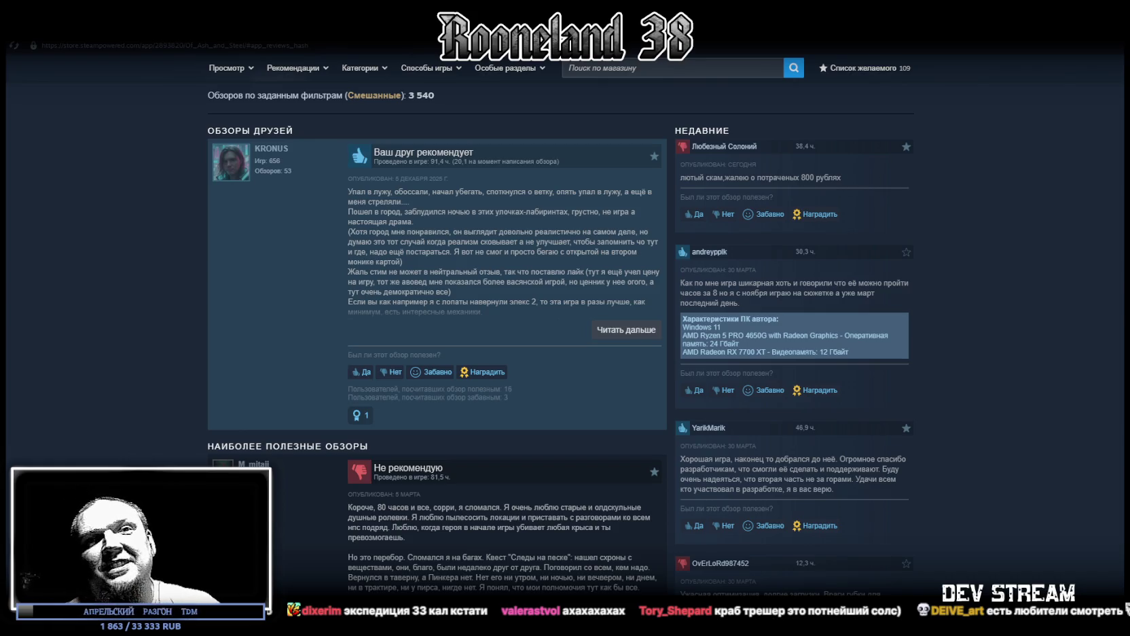
- Return to the Of Ash and Steel page header and show the character close-up screenshot
{"action": "scroll", "coordinate": [678, 422], "scroll_direction": "up", "scroll_amount": 20}
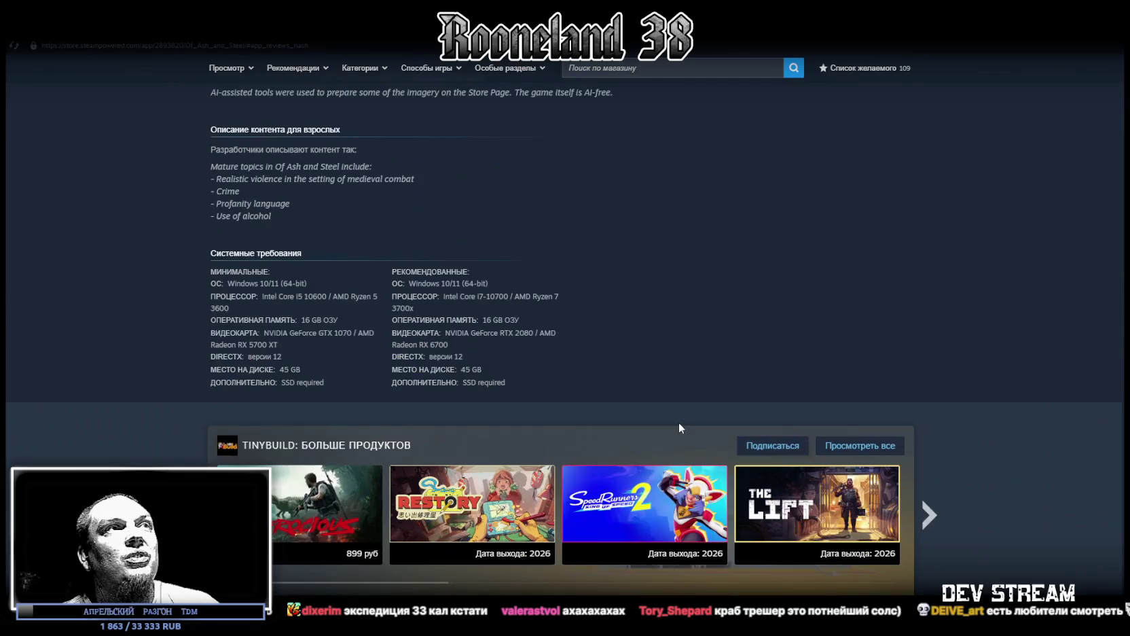
{"action": "scroll", "coordinate": [676, 422], "scroll_direction": "up", "scroll_amount": 10}
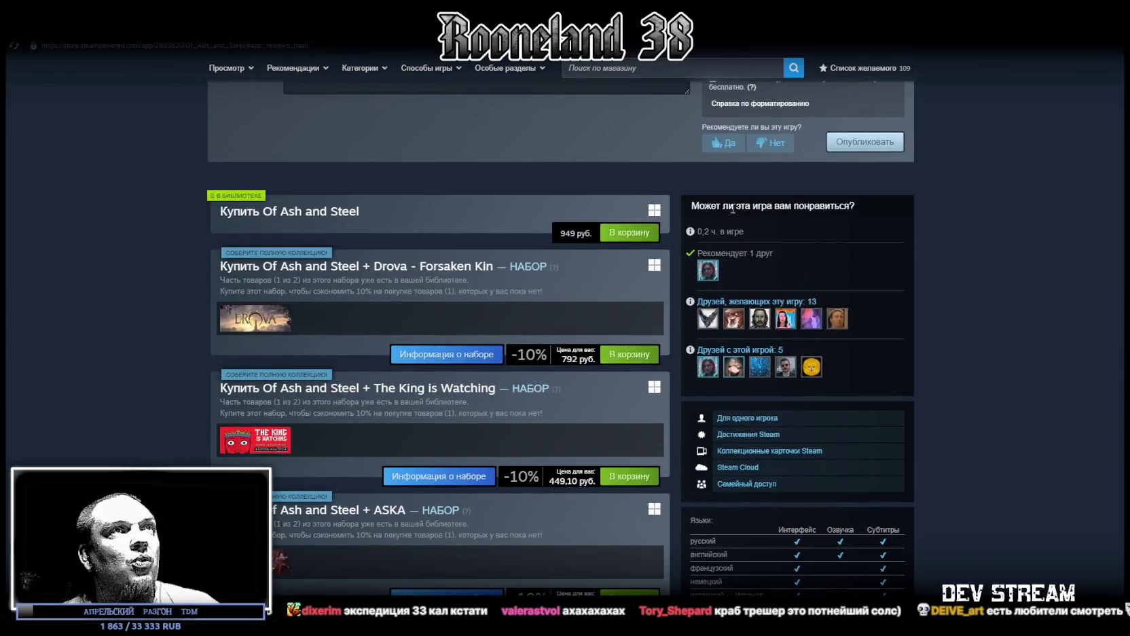
{"action": "scroll", "coordinate": [696, 287], "scroll_direction": "up", "scroll_amount": 6}
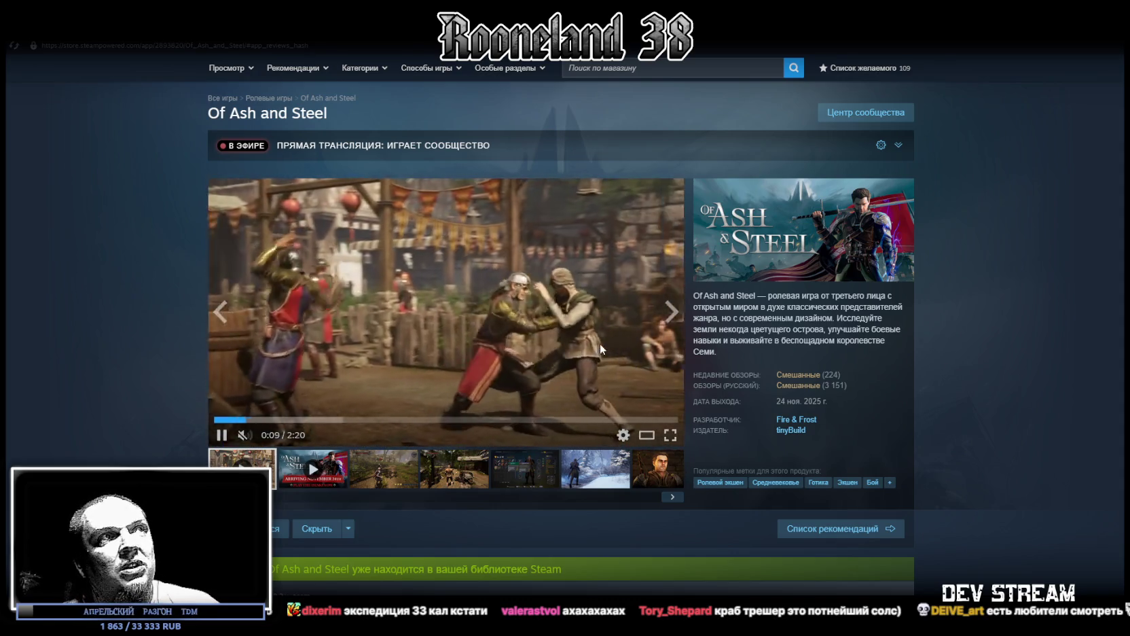
{"action": "left_click", "coordinate": [658, 470]}
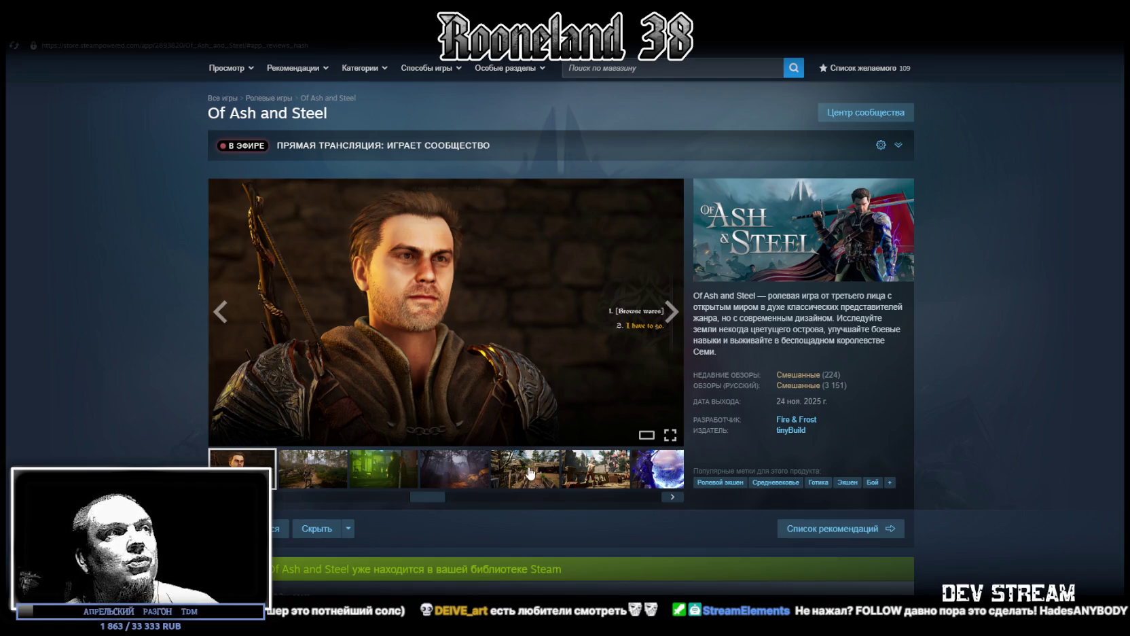
{"action": "mouse_move", "coordinate": [429, 498]}
{"action": "left_mouse_down"}
{"action": "mouse_move", "coordinate": [668, 496]}
{"action": "mouse_move", "coordinate": [324, 492]}
{"action": "left_mouse_up"}
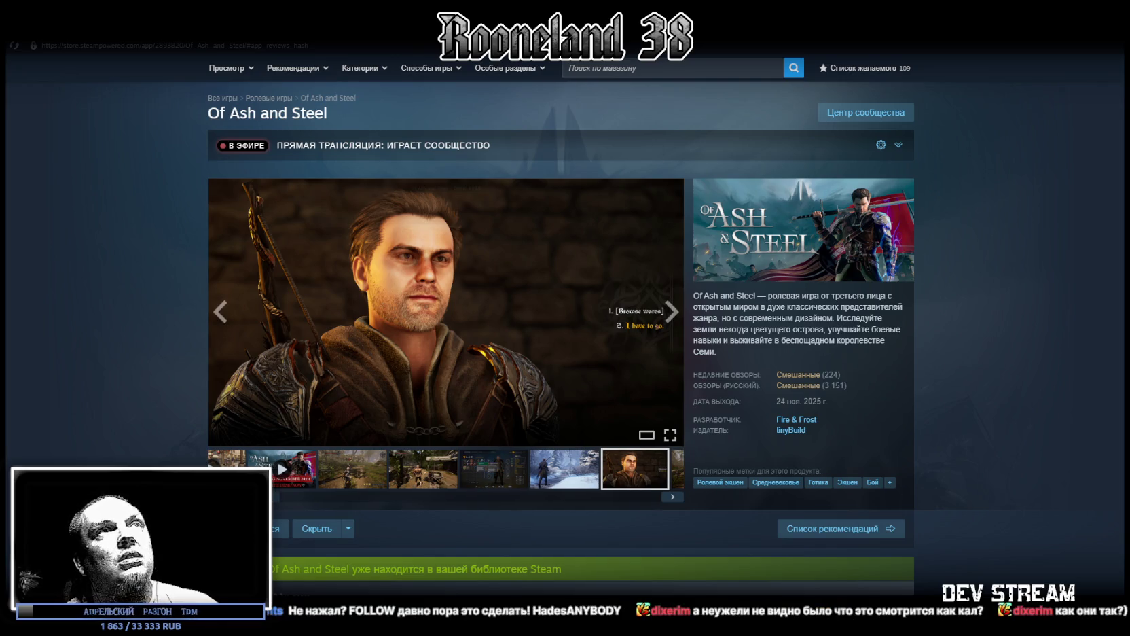
- Switch from Steam back to the Unity editor
{"action": "key", "text": "alt+Tab"}
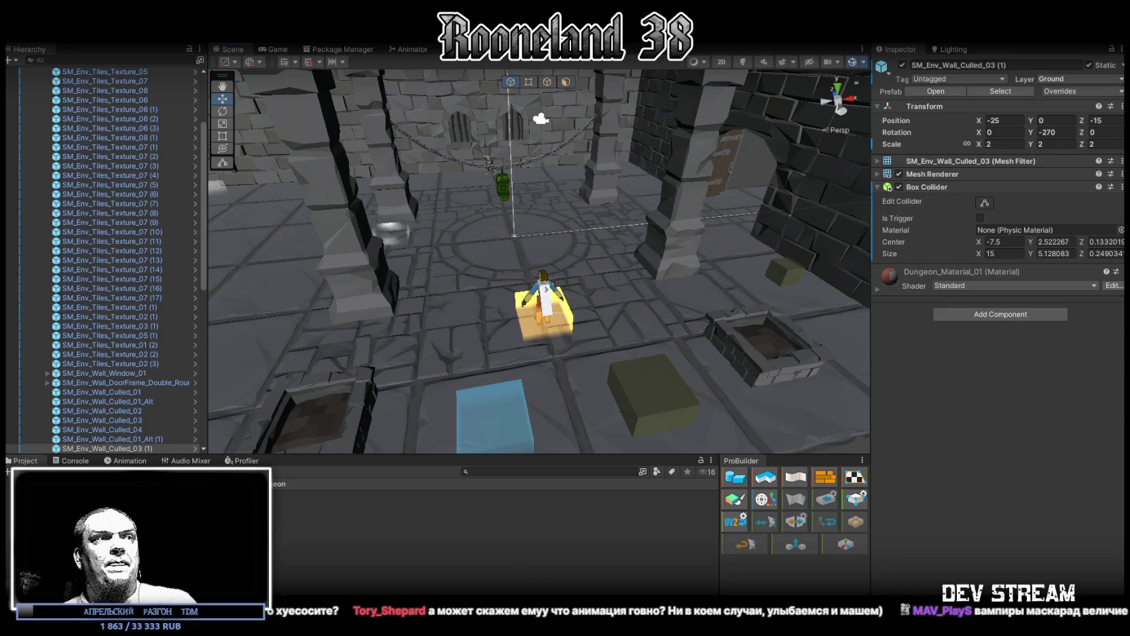
- Show the Console log and put the cursor in its search field
{"action": "left_click", "coordinate": [72, 461]}
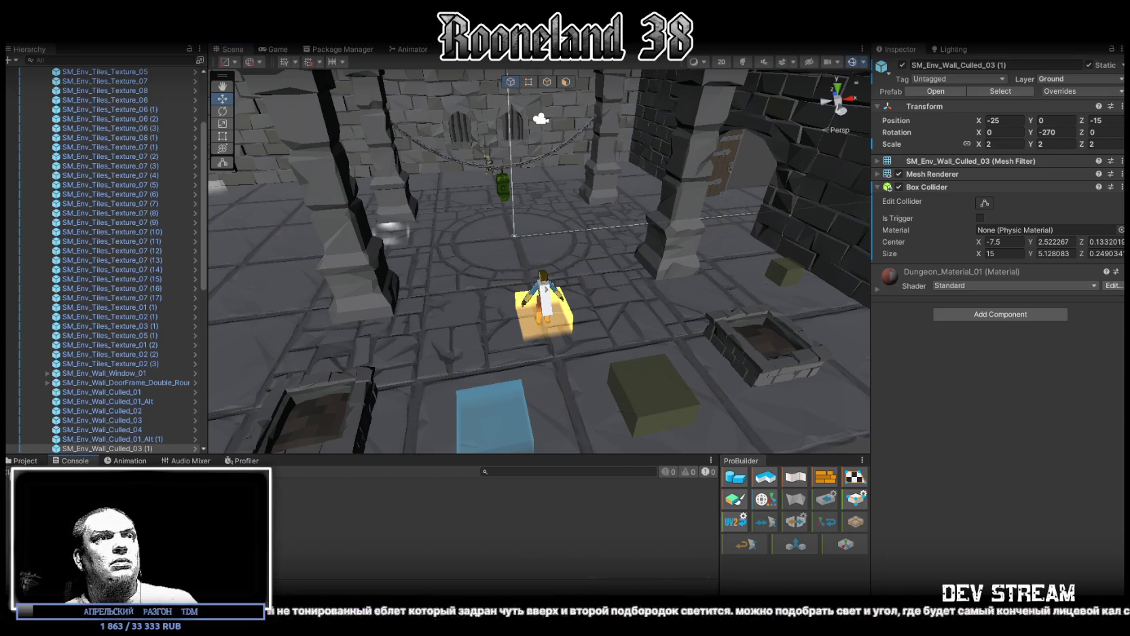
{"action": "left_click", "coordinate": [520, 473]}
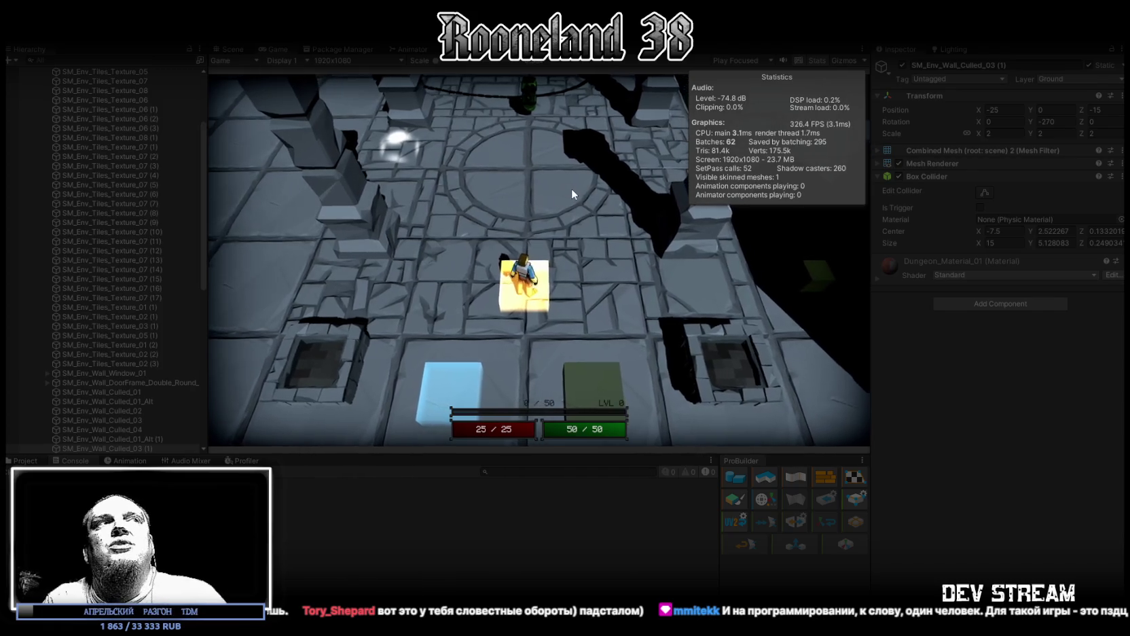
- Walk the character right onto the circular floor and attack the green enemy twice
{"action": "key", "text": "a"}
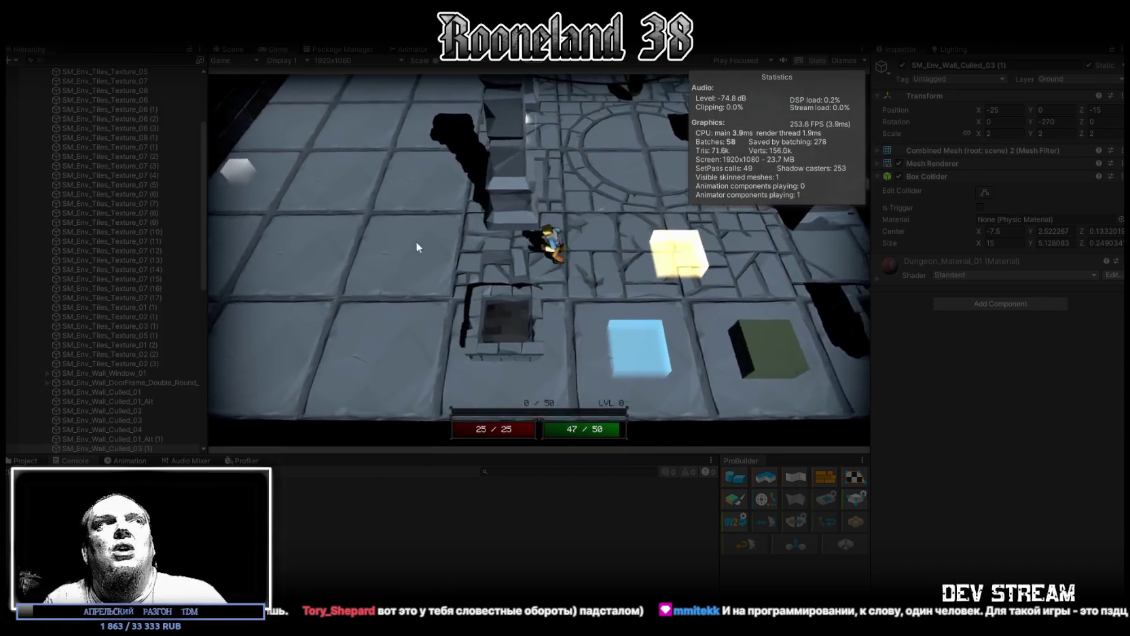
{"action": "key", "text": "a"}
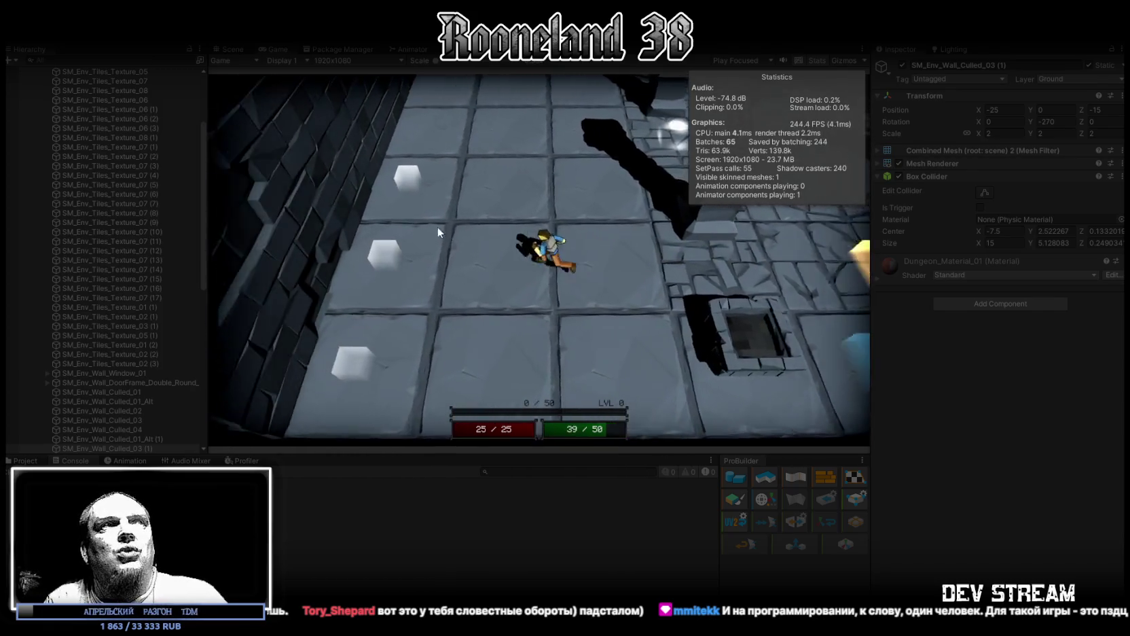
{"action": "key", "text": "d"}
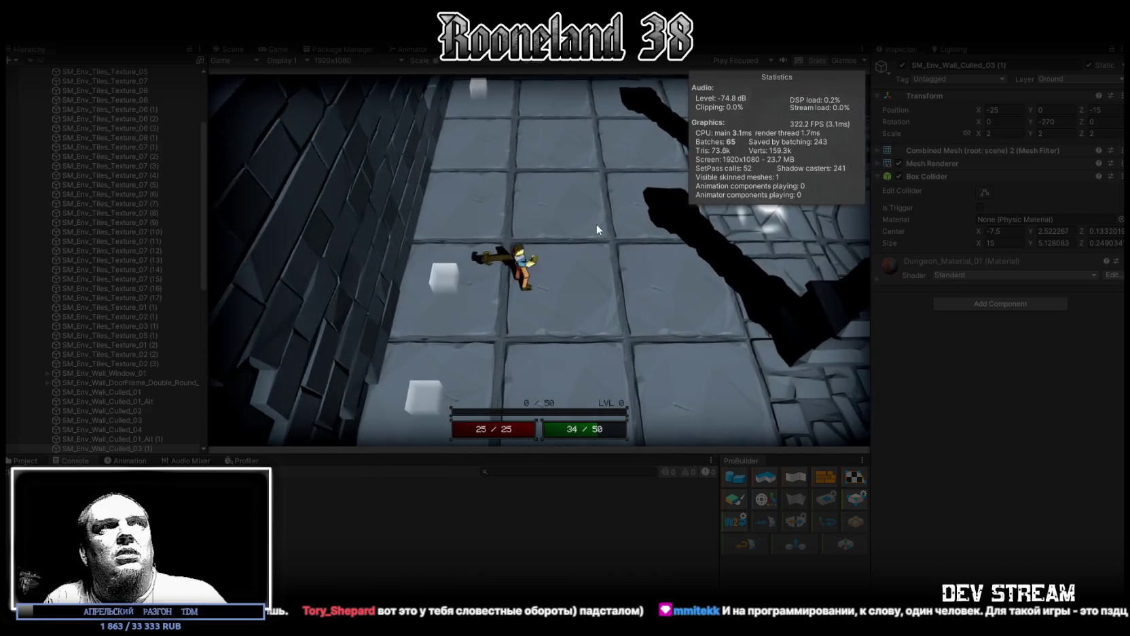
{"action": "key", "text": "d"}
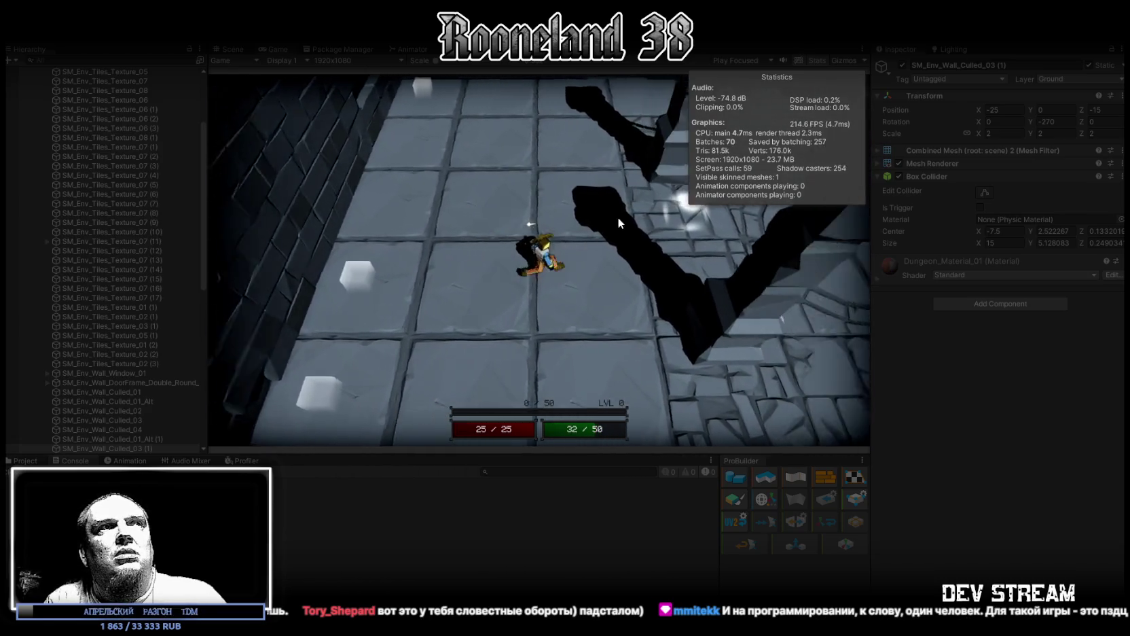
{"action": "key", "text": "d"}
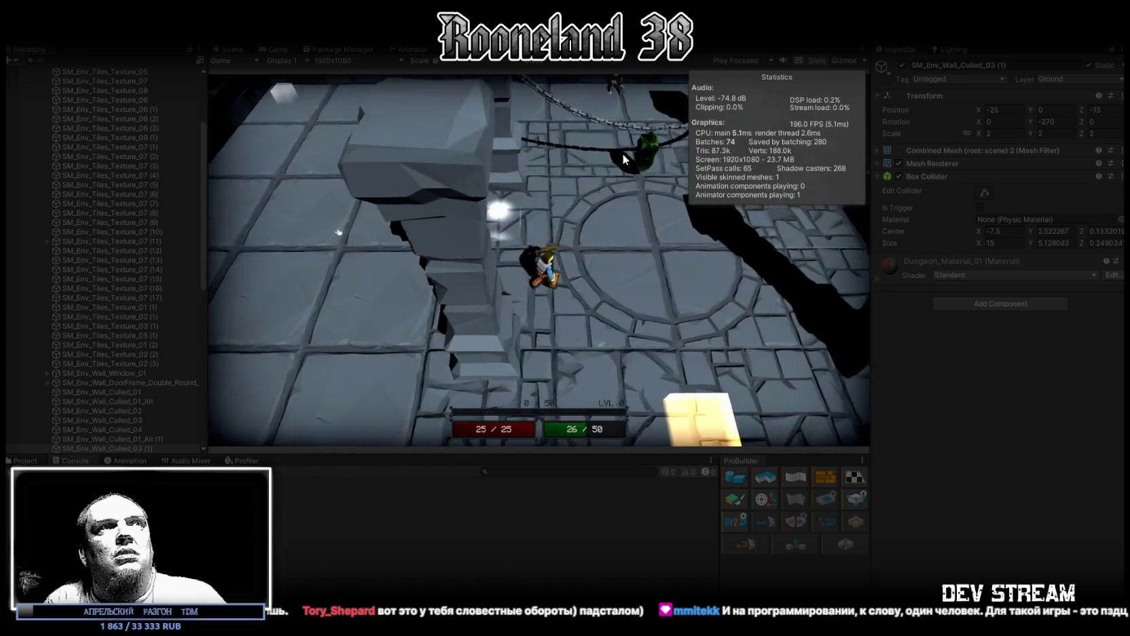
{"action": "key", "text": "d"}
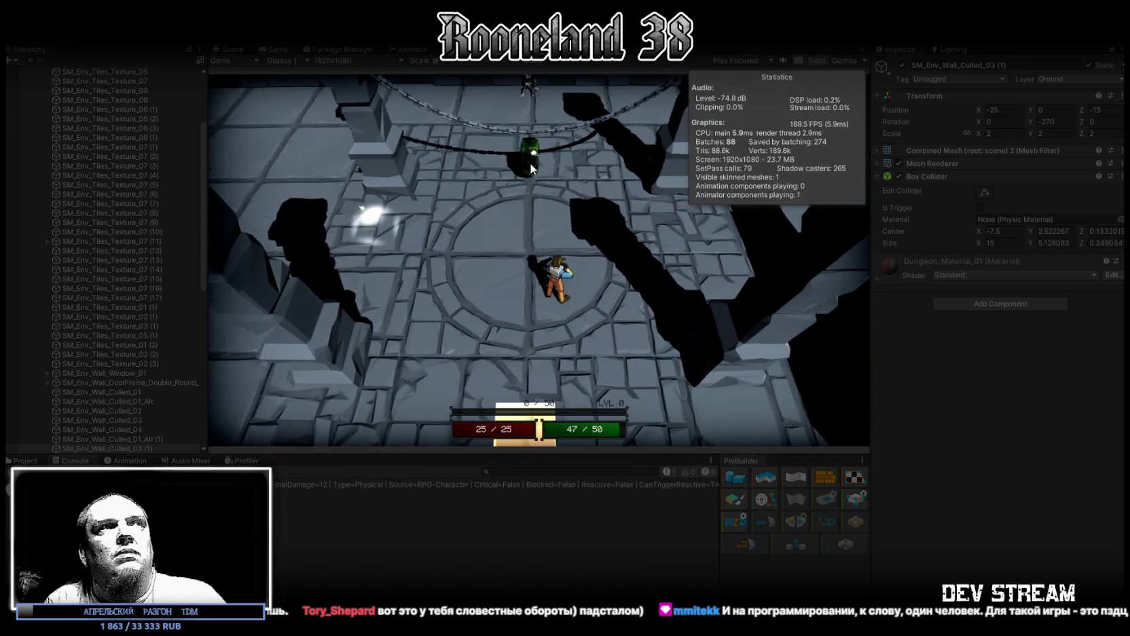
{"action": "left_click", "coordinate": [525, 170]}
{"action": "key", "text": "d"}
{"action": "left_click", "coordinate": [503, 158]}
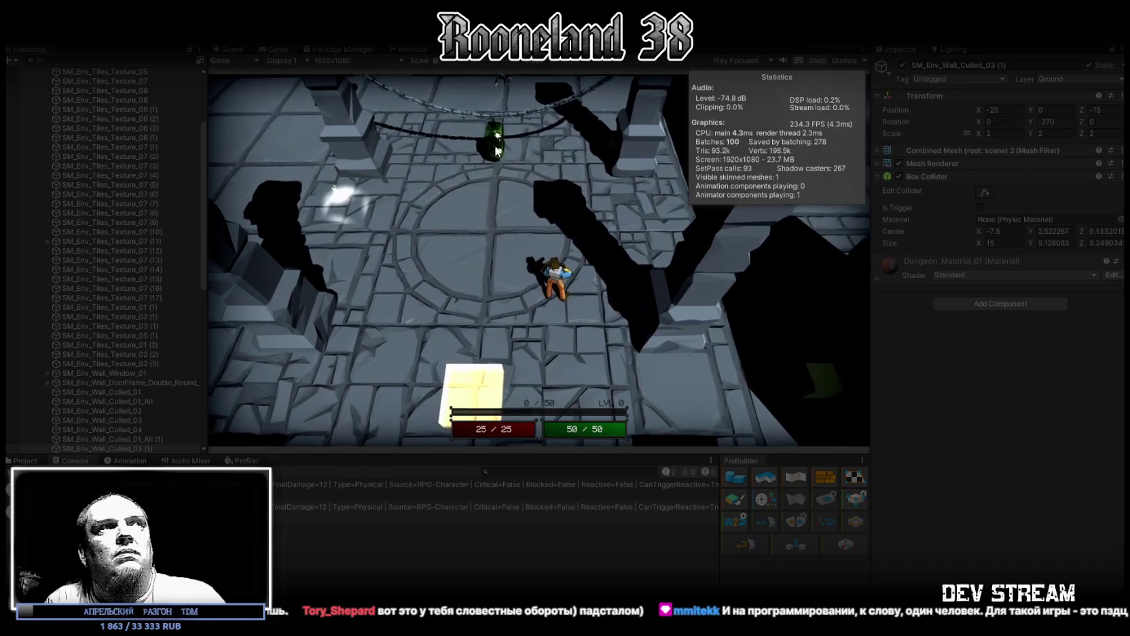
- Circle around beside the green enemy and strike it for a critical hit
{"action": "key", "text": "s"}
{"action": "key", "text": "d"}
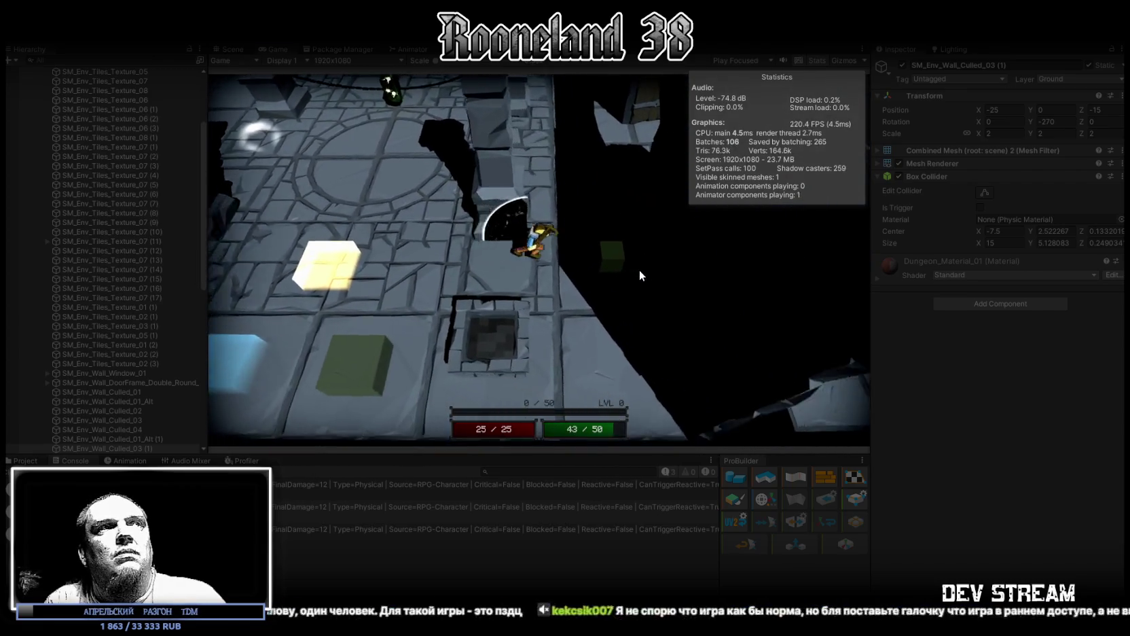
{"action": "key", "text": "a"}
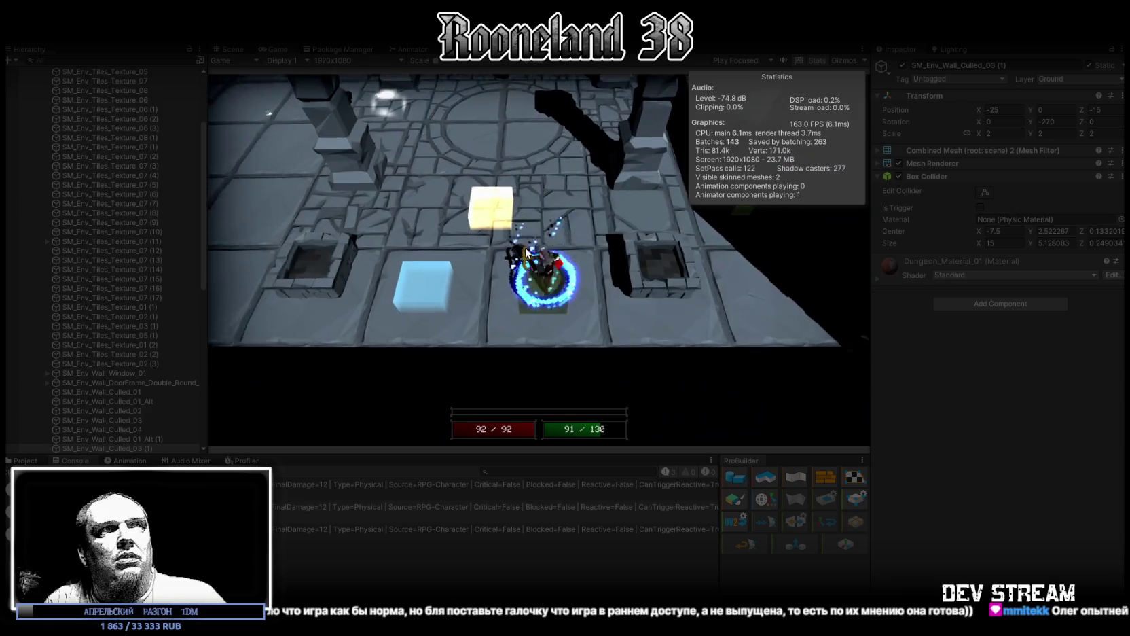
{"action": "key", "text": "w"}
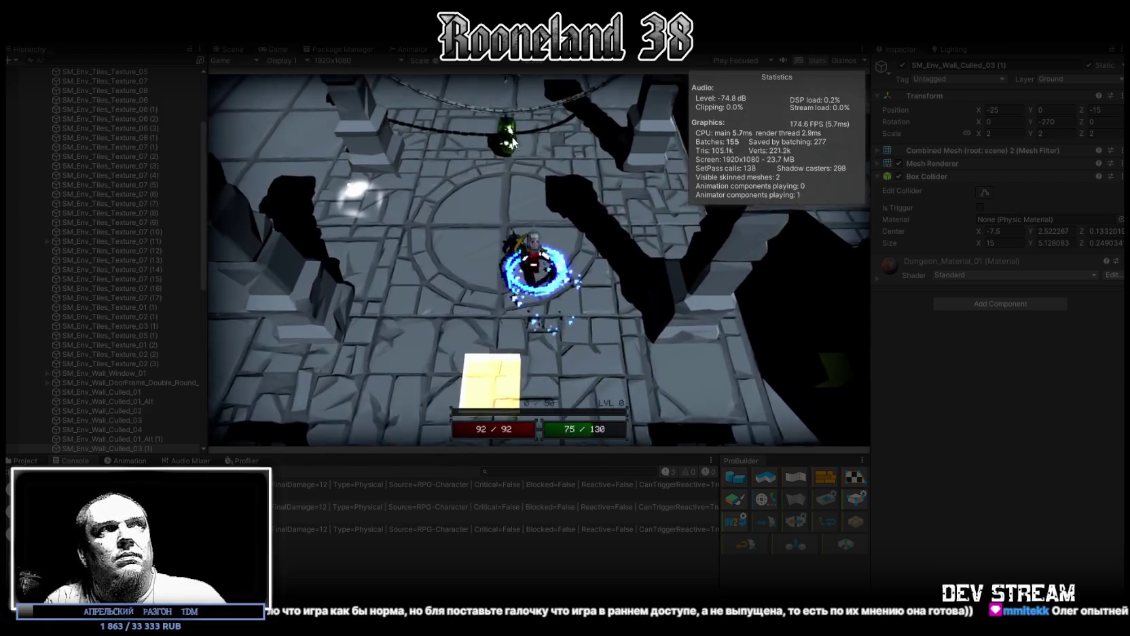
{"action": "key", "text": "a"}
{"action": "key", "text": "w"}
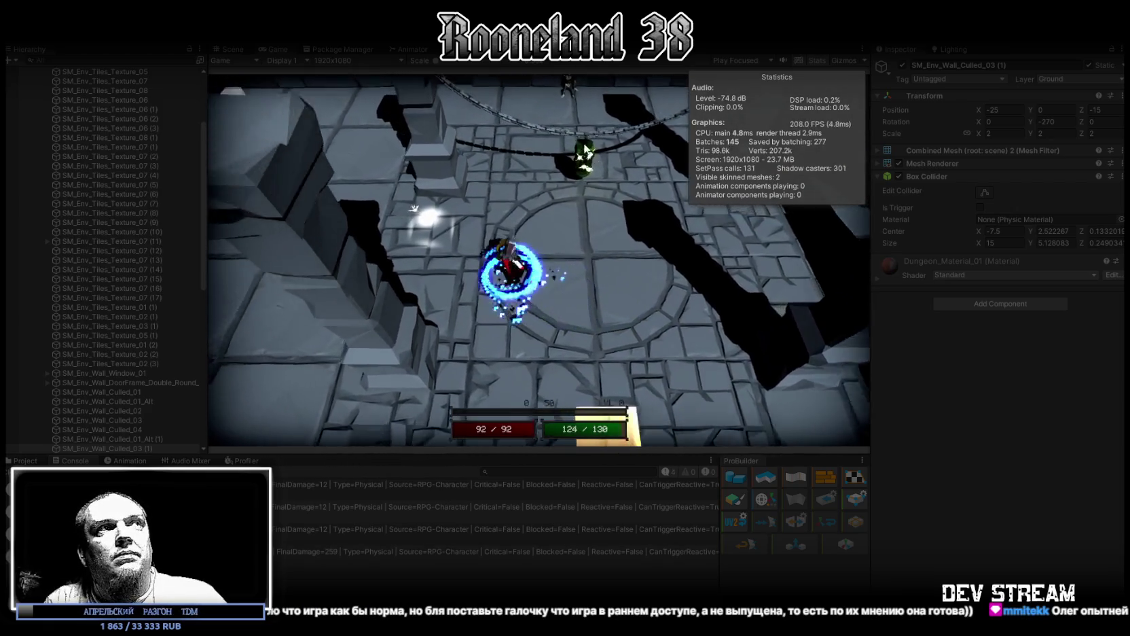
{"action": "key", "text": "d"}
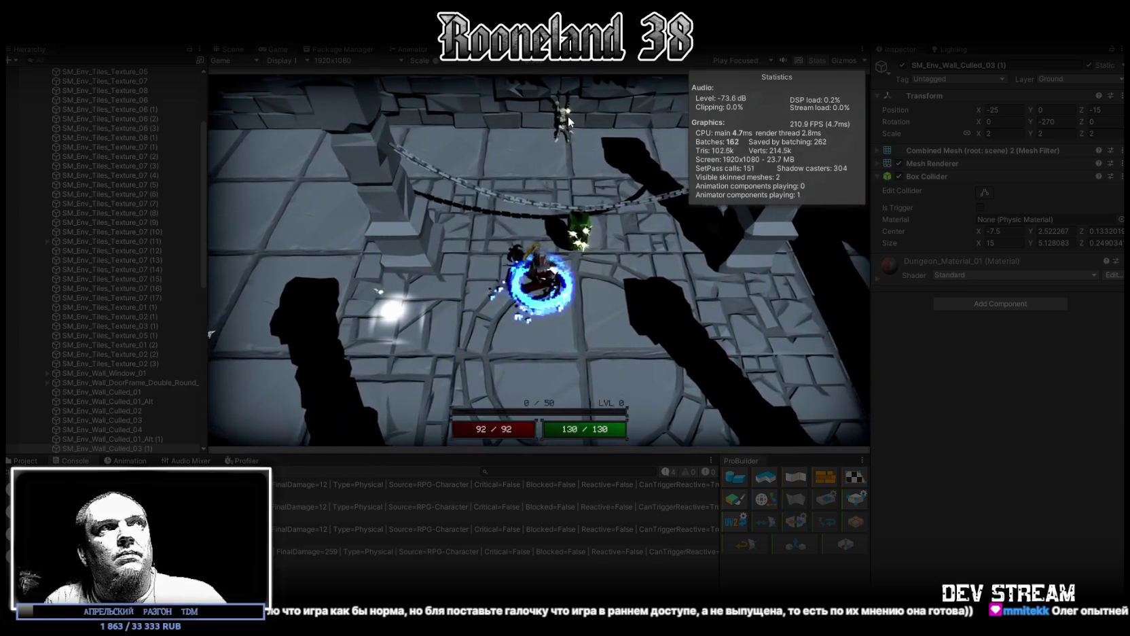
{"action": "key", "text": "s"}
{"action": "key", "text": "a"}
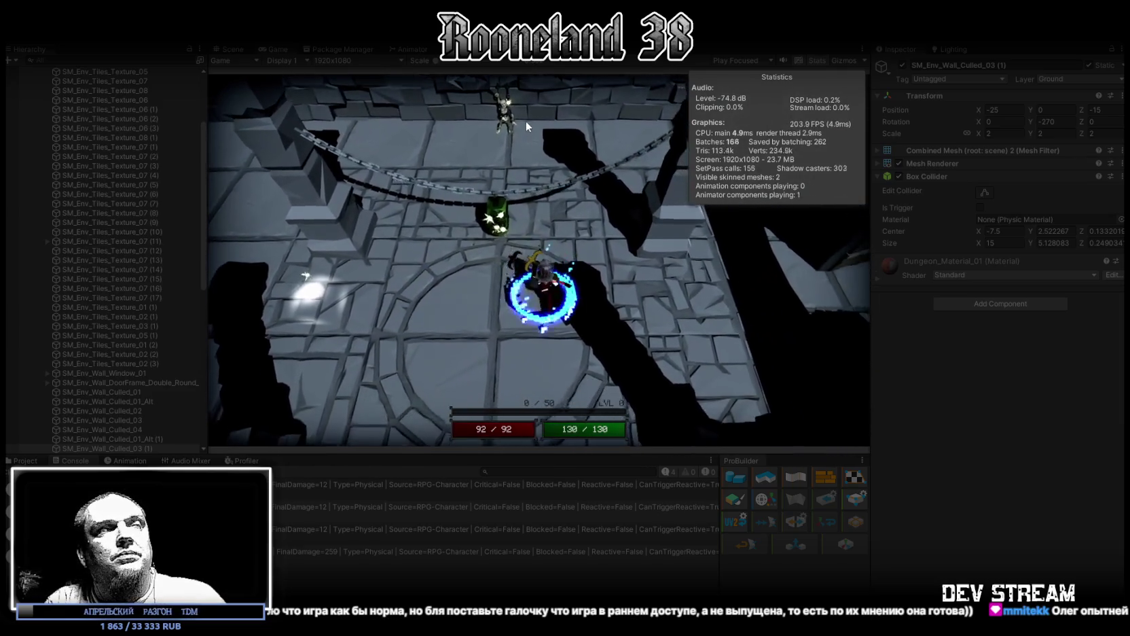
{"action": "left_click", "coordinate": [575, 166]}
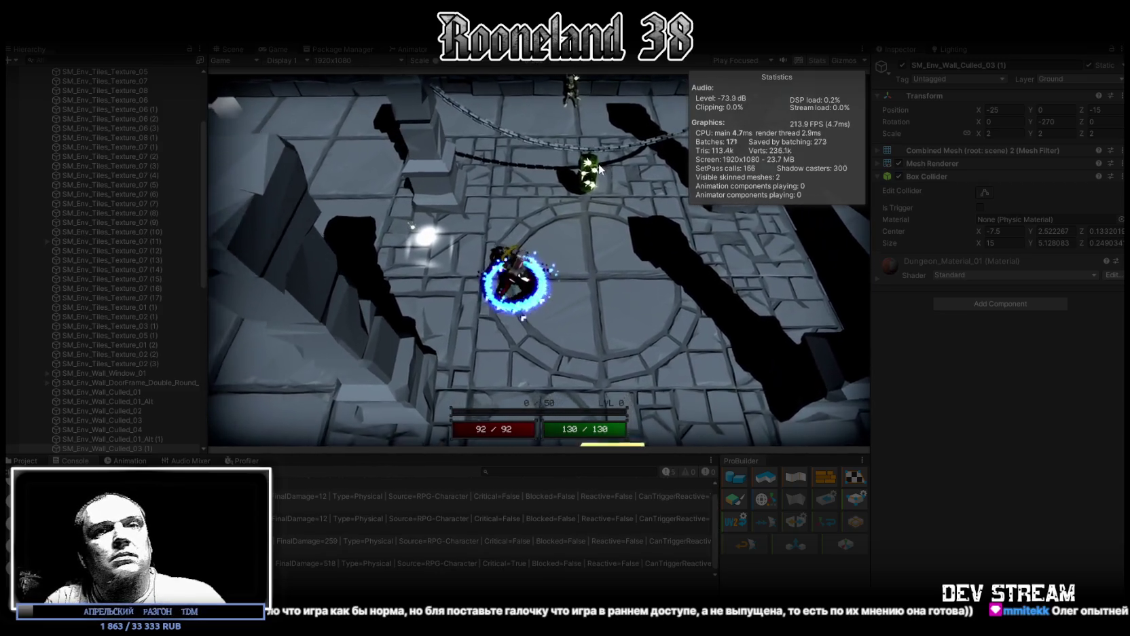
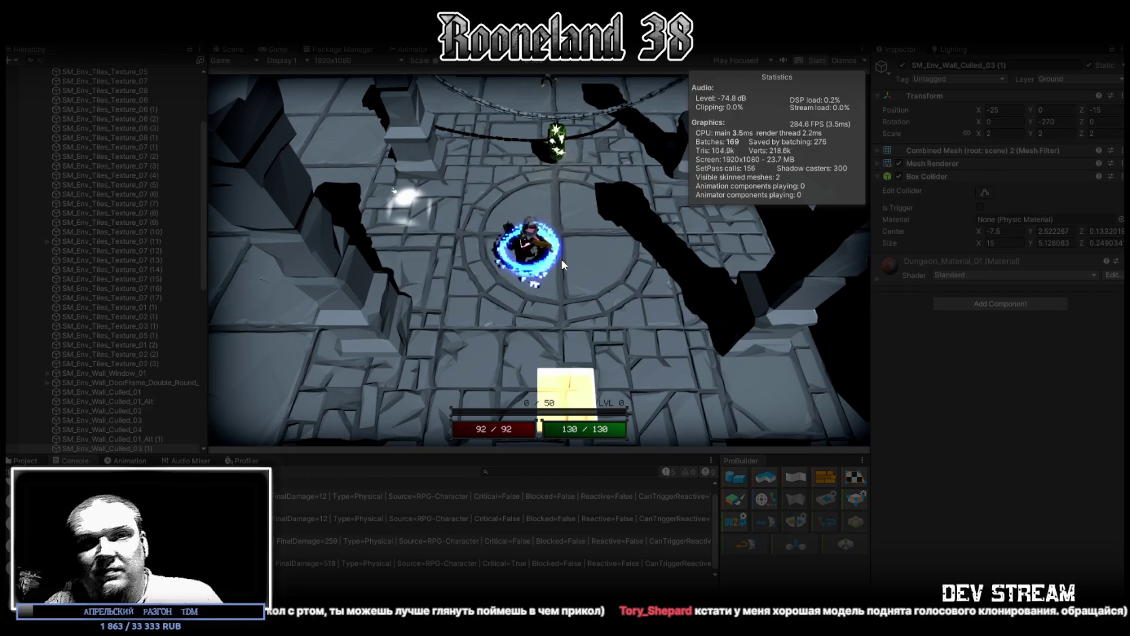
- Walk the player character with the A key in the running Game view, then switch to the Of Ash and Steel store page
{"action": "left_click", "coordinate": [561, 259]}
{"action": "key", "text": "a"}
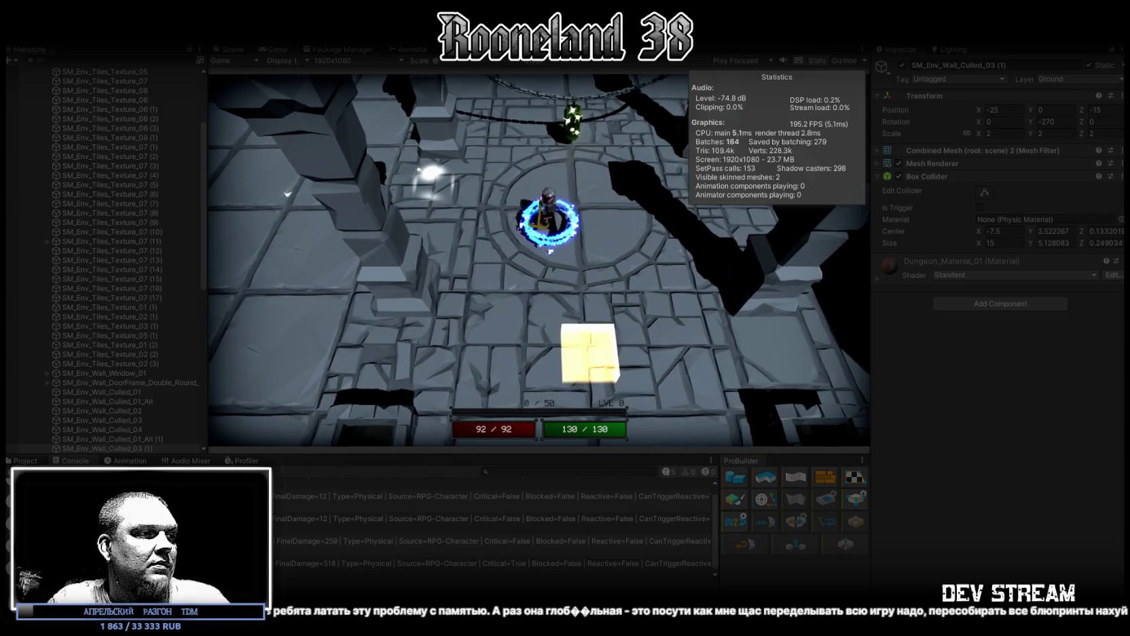
{"action": "left_click", "coordinate": [474, 568]}
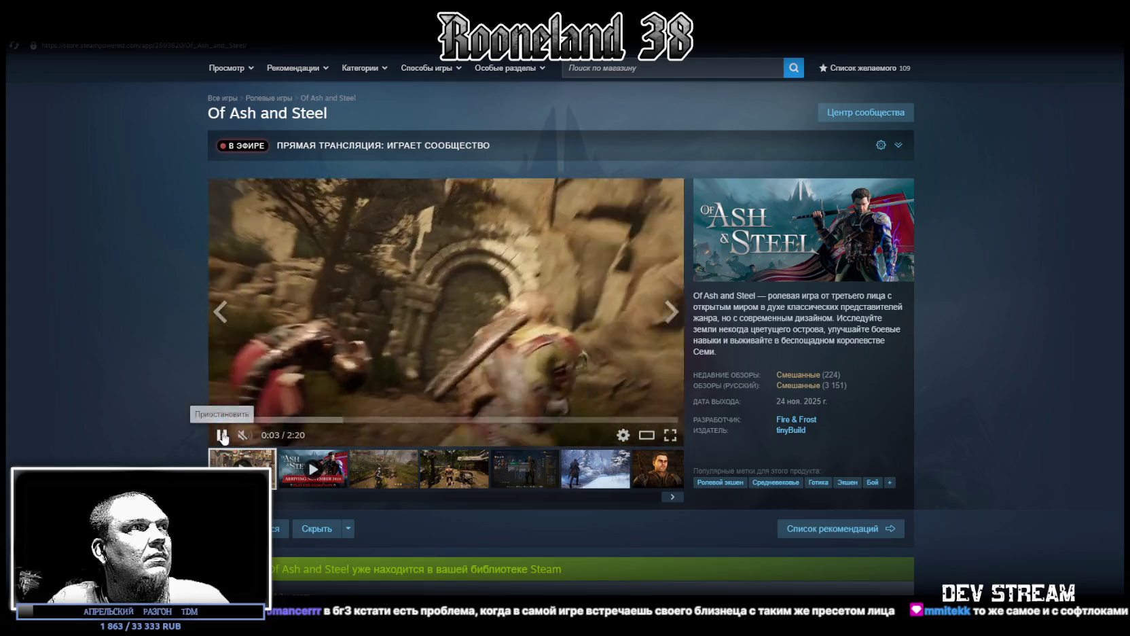
- Stop the trailer and enlarge the character-portrait screenshot, then bring the image-search browser forward and raise it
{"action": "left_click", "coordinate": [662, 473]}
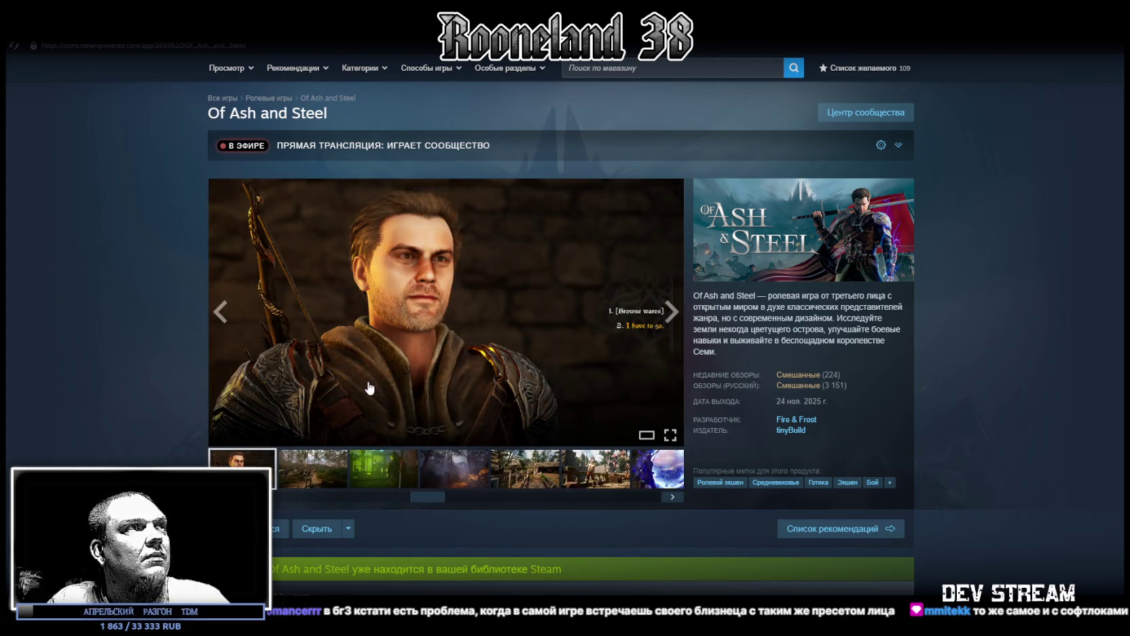
{"action": "left_click", "coordinate": [344, 386]}
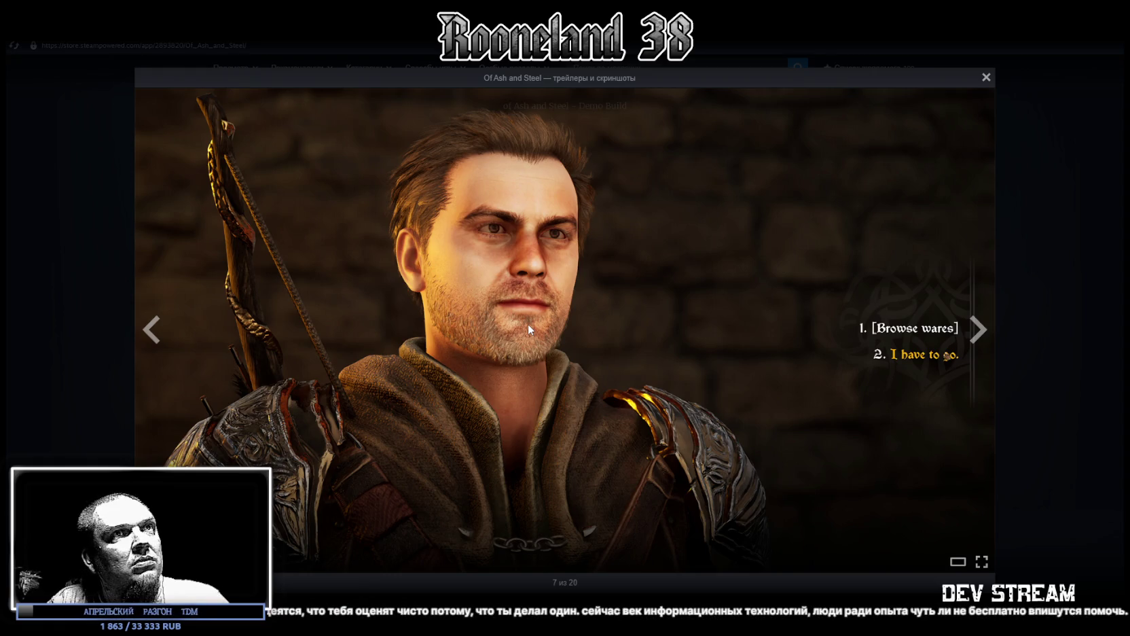
{"action": "mouse_move", "coordinate": [528, 322]}
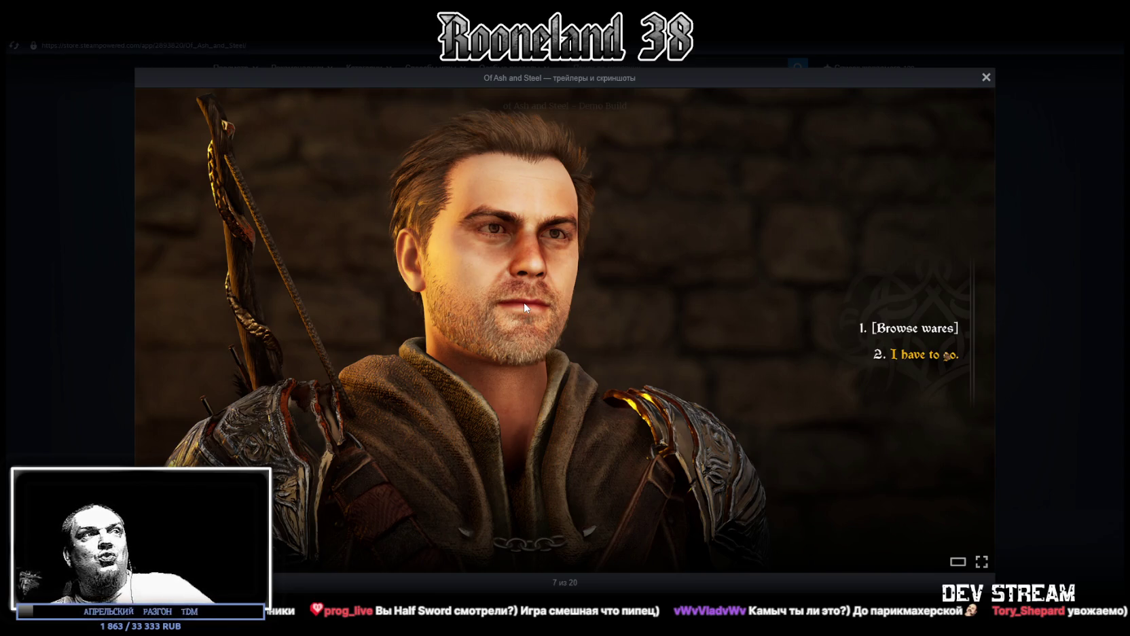
{"action": "mouse_move", "coordinate": [511, 361]}
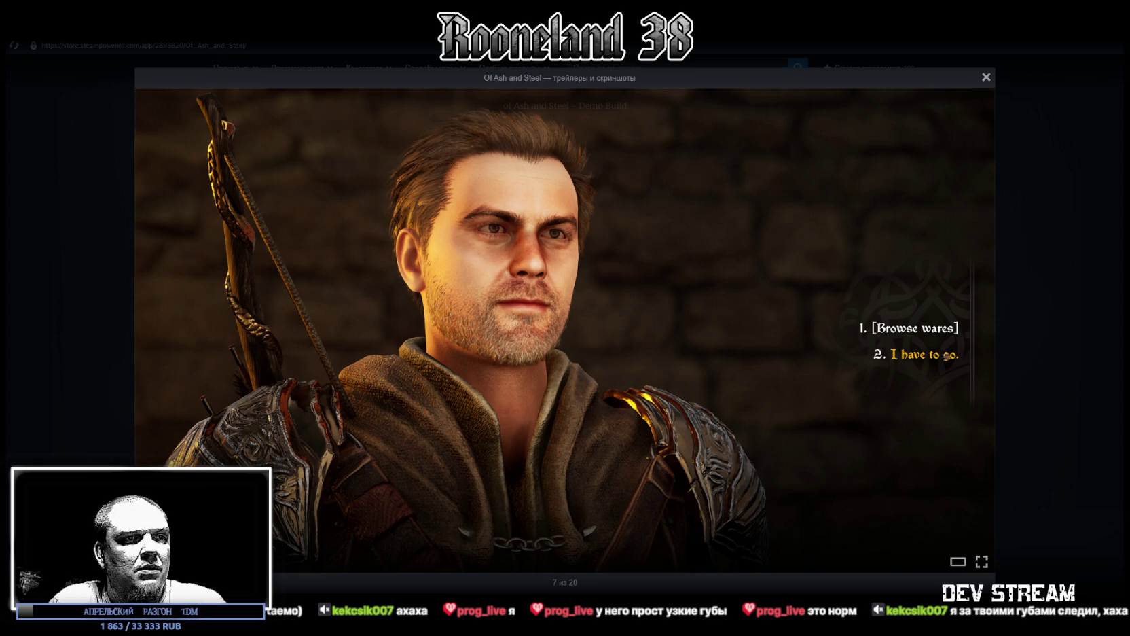
{"action": "key", "text": "alt+Tab"}
{"action": "left_click_drag", "start_coordinate": [693, 211], "coordinate": [701, 96]}
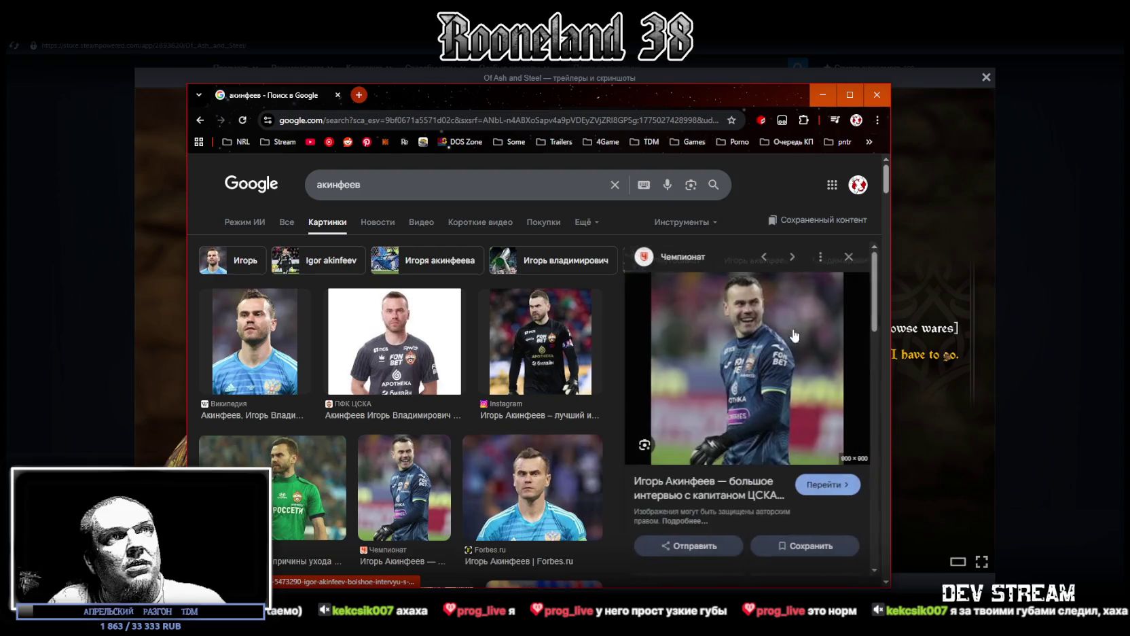
- Preview the footballer's Чемпионат, Forbes.ru and Wikipedia photos in the image results
{"action": "left_click", "coordinate": [775, 409]}
{"action": "left_click", "coordinate": [532, 486]}
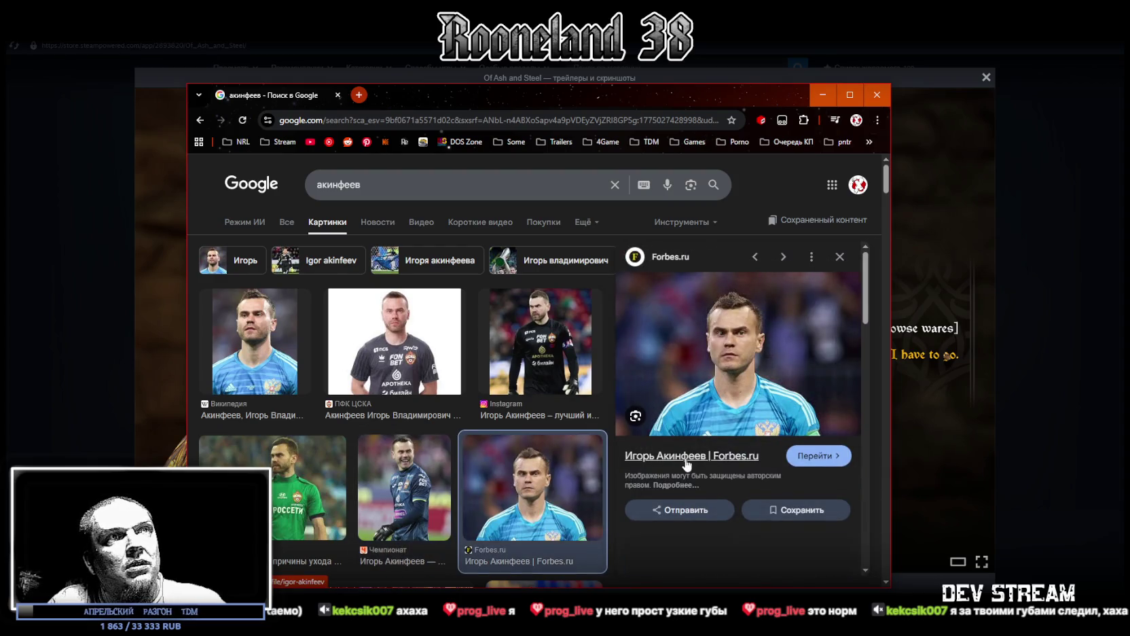
{"action": "scroll", "coordinate": [679, 461], "scroll_direction": "down", "scroll_amount": 2}
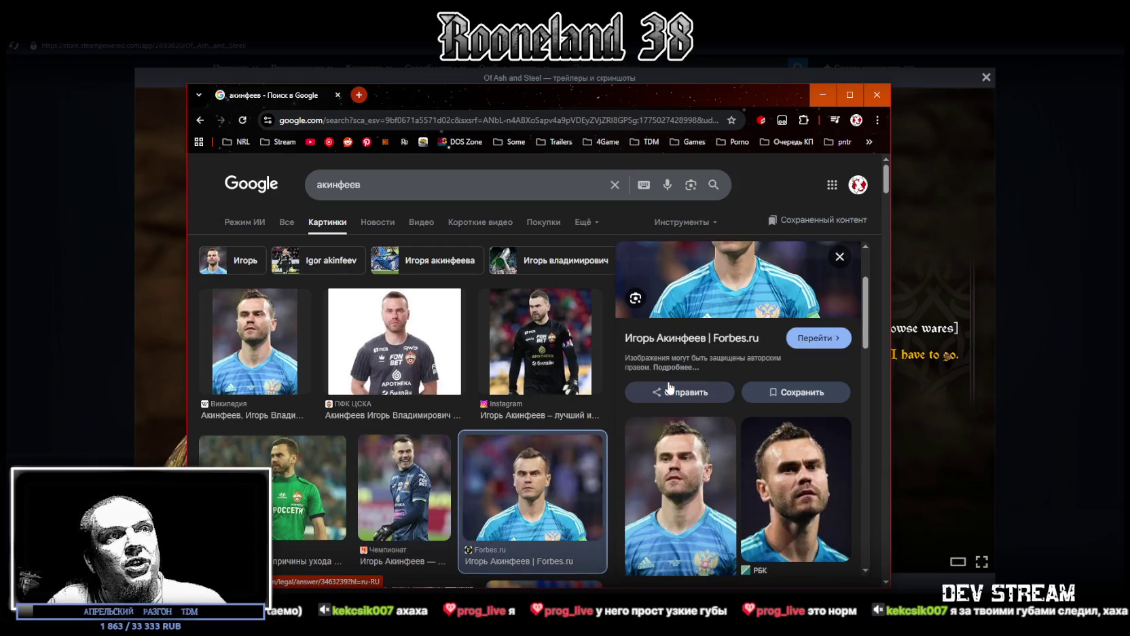
{"action": "left_click", "coordinate": [686, 492]}
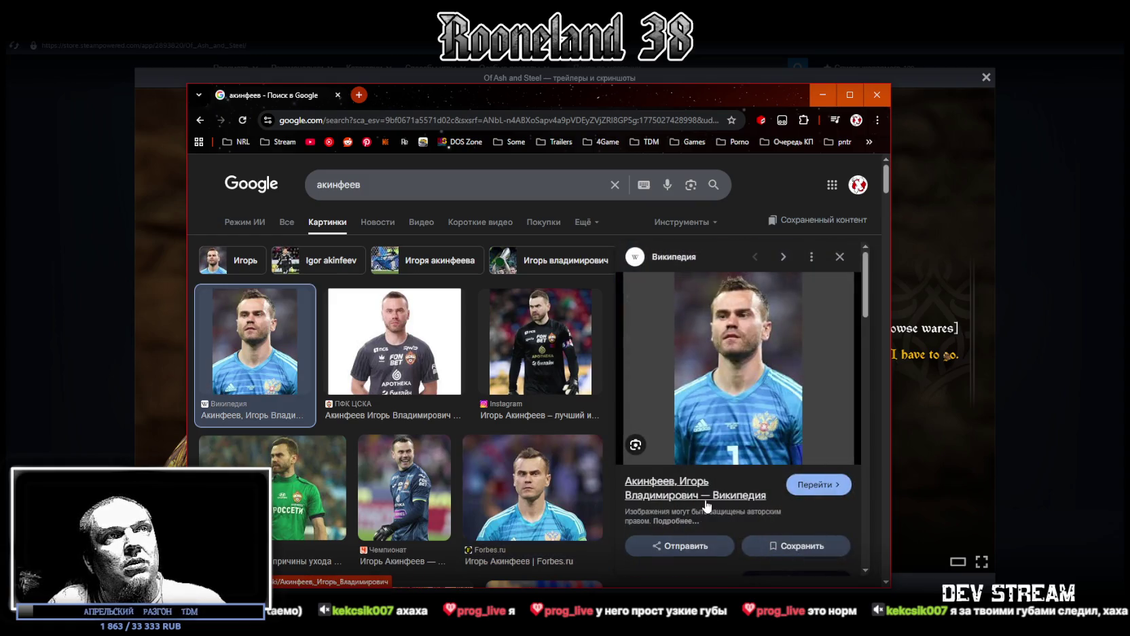
- Move the Chrome window aside and back, then drag it off the bottom of the screen
{"action": "mouse_move", "coordinate": [693, 95]}
{"action": "left_mouse_down"}
{"action": "mouse_move", "coordinate": [374, 242]}
{"action": "mouse_move", "coordinate": [235, 99]}
{"action": "mouse_move", "coordinate": [218, 44]}
{"action": "left_mouse_up"}
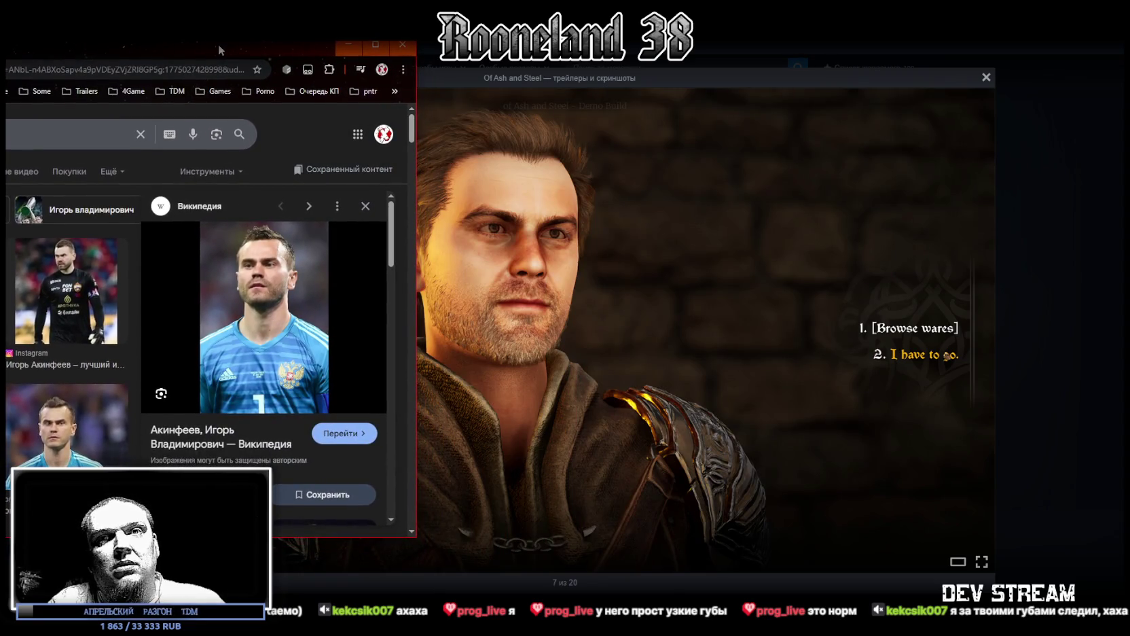
{"action": "left_click_drag", "start_coordinate": [219, 49], "coordinate": [585, 81]}
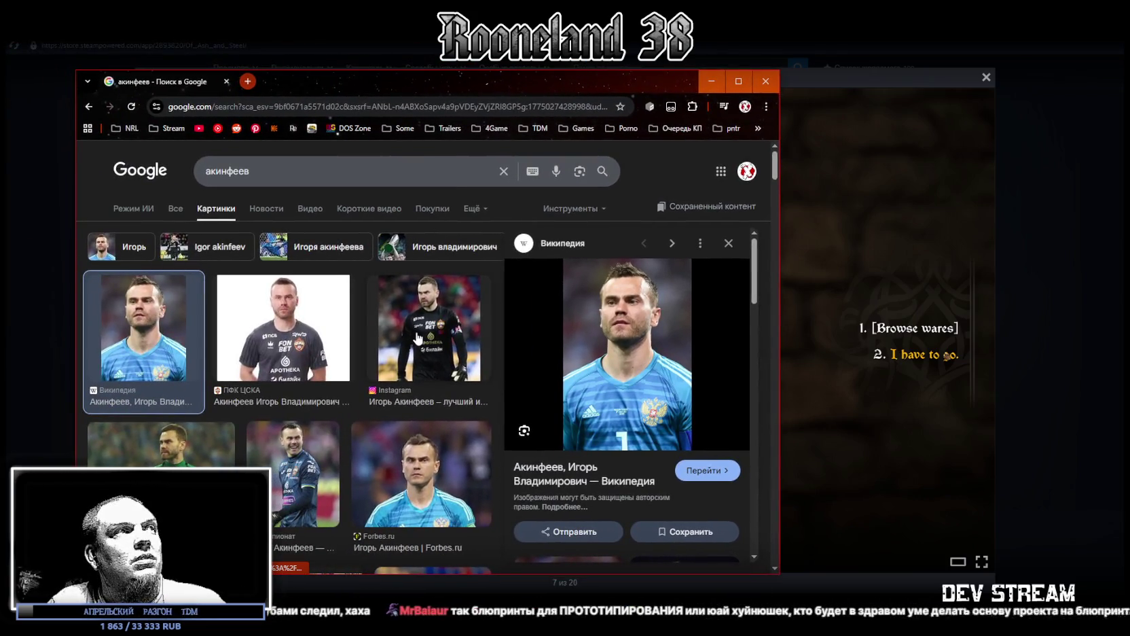
{"action": "scroll", "coordinate": [371, 326], "scroll_direction": "down", "scroll_amount": 4}
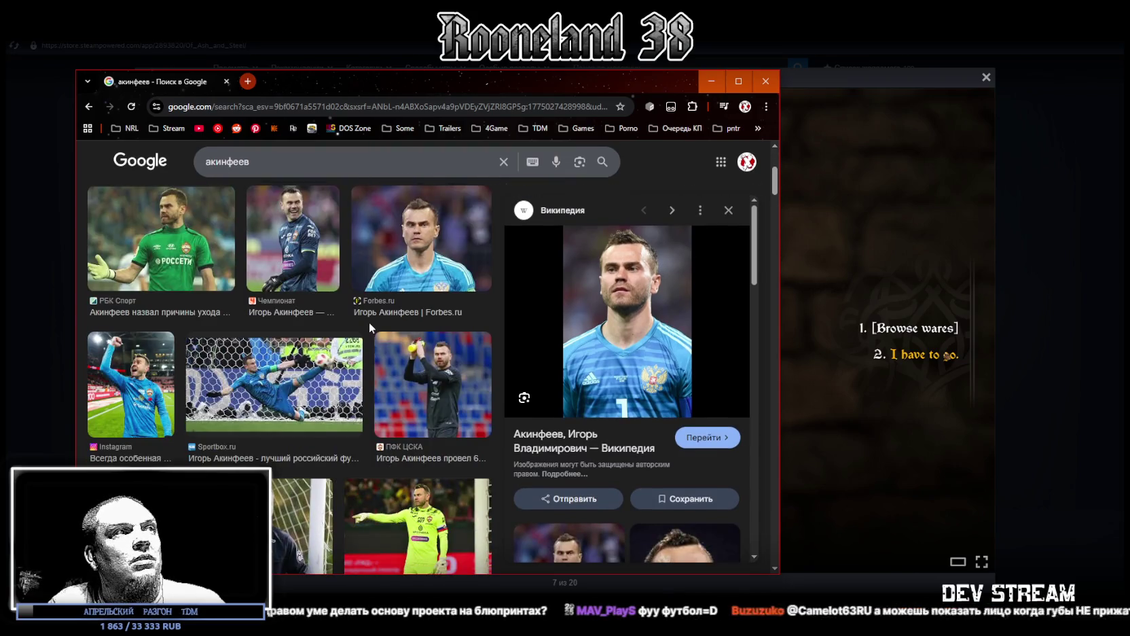
{"action": "mouse_move", "coordinate": [416, 79]}
{"action": "left_mouse_down"}
{"action": "mouse_move", "coordinate": [415, 635]}
{"action": "mouse_move", "coordinate": [528, 457]}
{"action": "mouse_move", "coordinate": [527, 635]}
{"action": "left_mouse_up"}
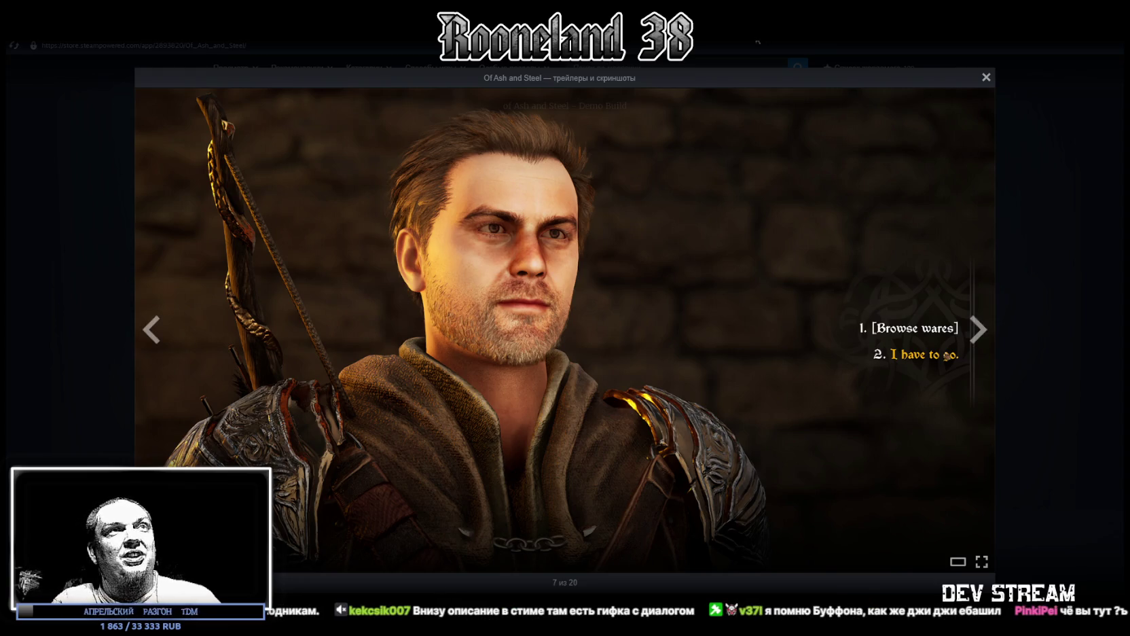
- Alt+Tab away from the Steam screenshot viewer toward the Unity Editor
{"action": "key", "text": "alt+Tab"}
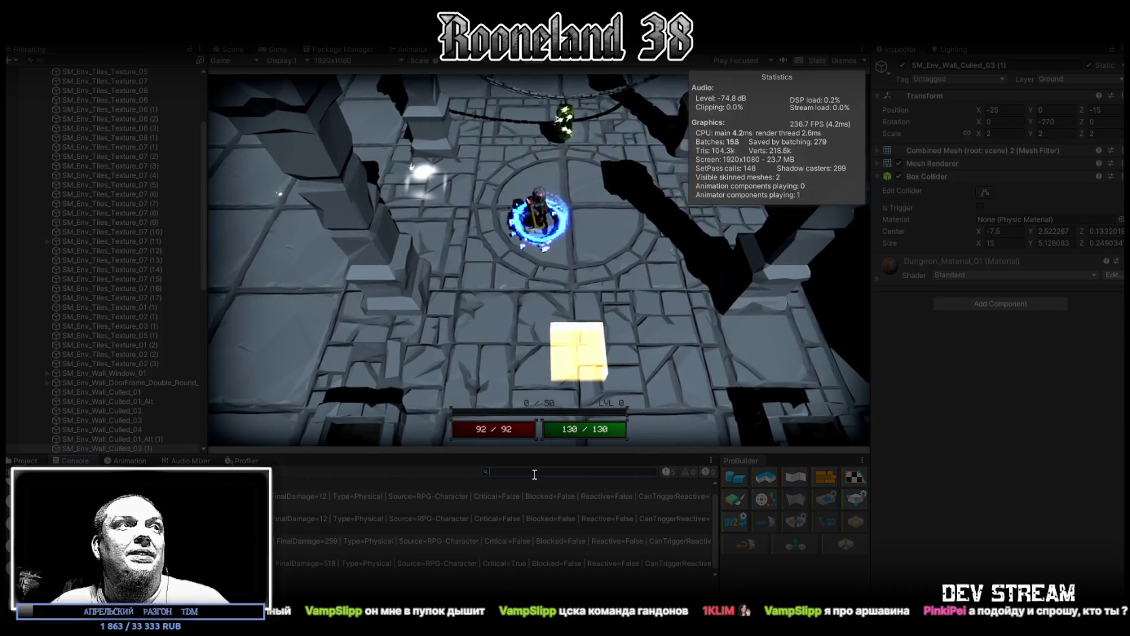
- Clear the Unity Console log, then switch to the browser showing the gift subscription purchase
{"action": "left_click", "coordinate": [9, 475]}
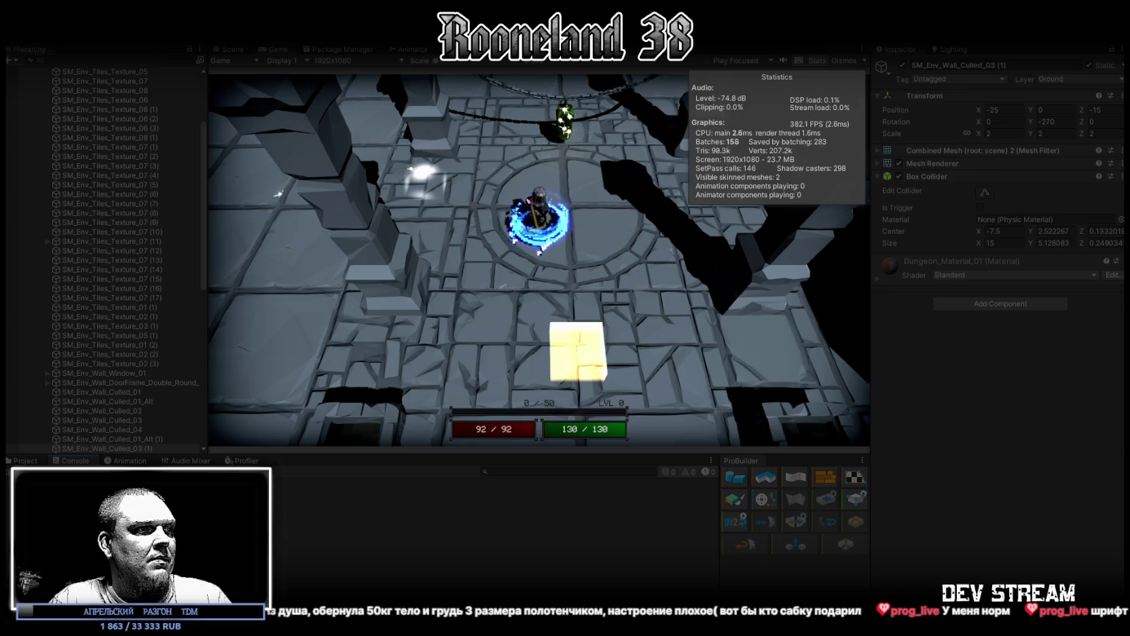
{"action": "key", "text": "alt+Tab"}
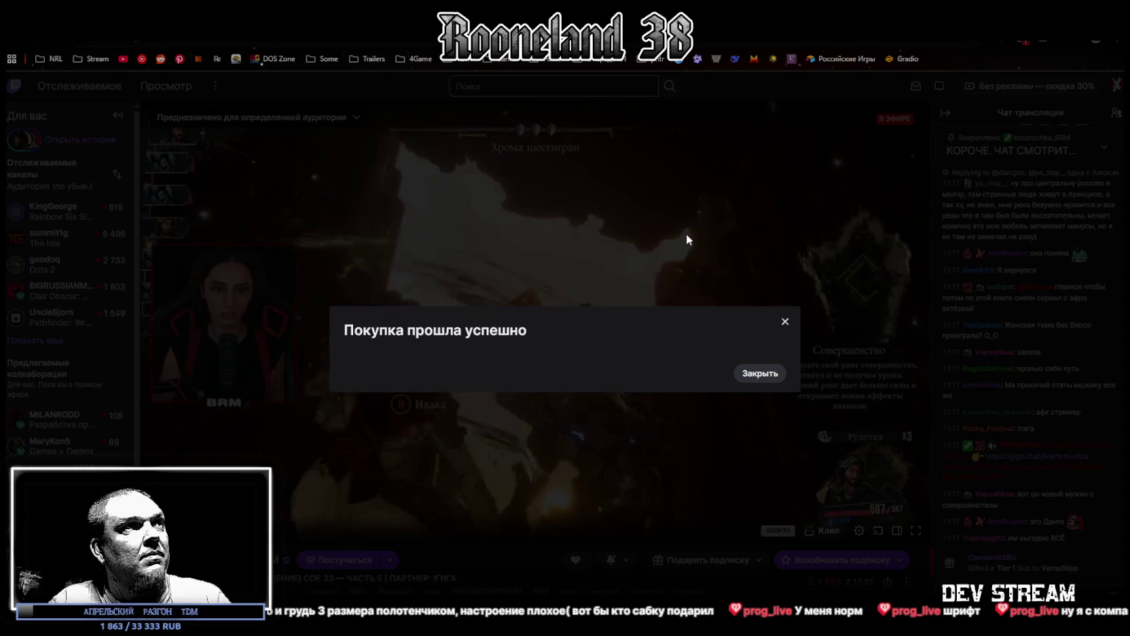
- Close the 'Покупка прошла успешно' confirmation on Twitch and watch the stream
{"action": "left_click", "coordinate": [760, 375]}
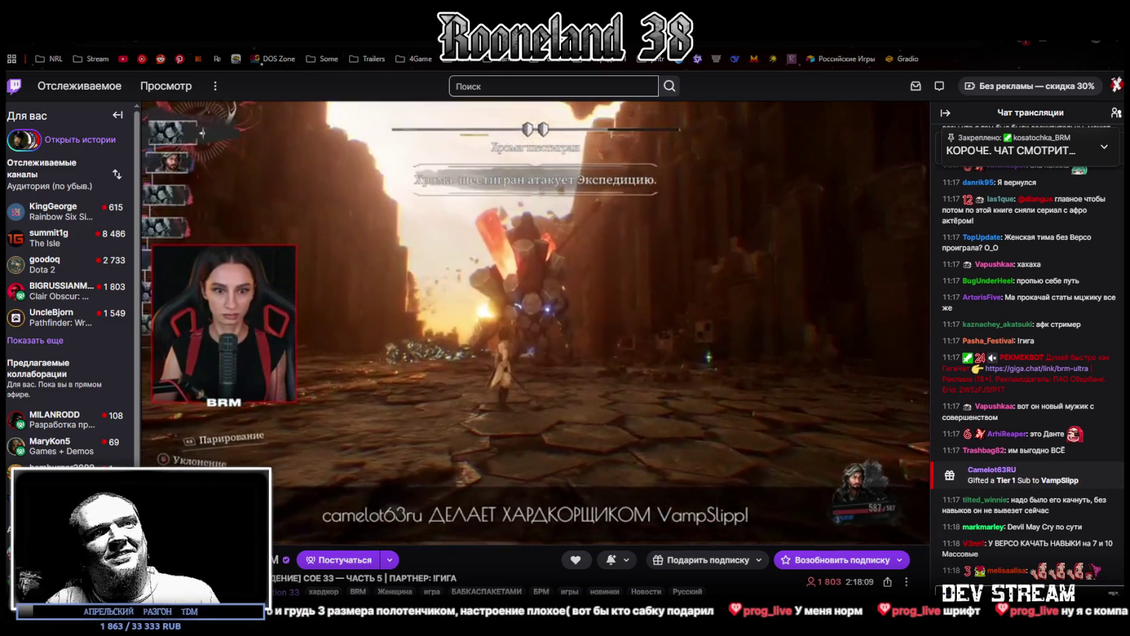
{"action": "mouse_move", "coordinate": [761, 250]}
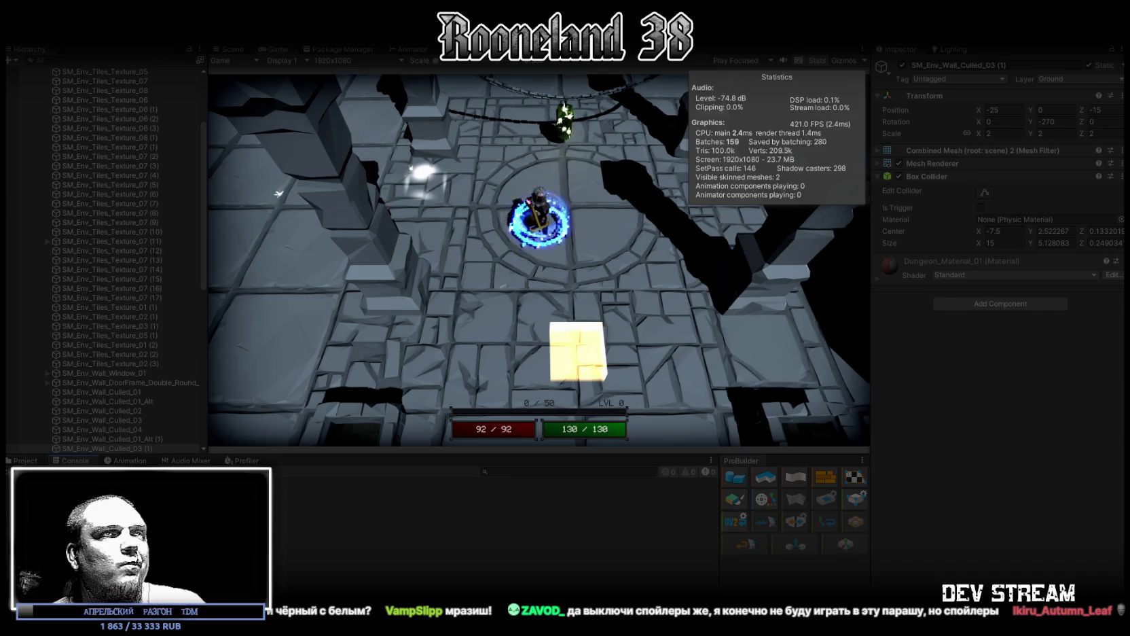
- Focus the Game view, toggle Play mode with Ctrl+P, and show the Project panel
{"action": "left_click", "coordinate": [568, 171]}
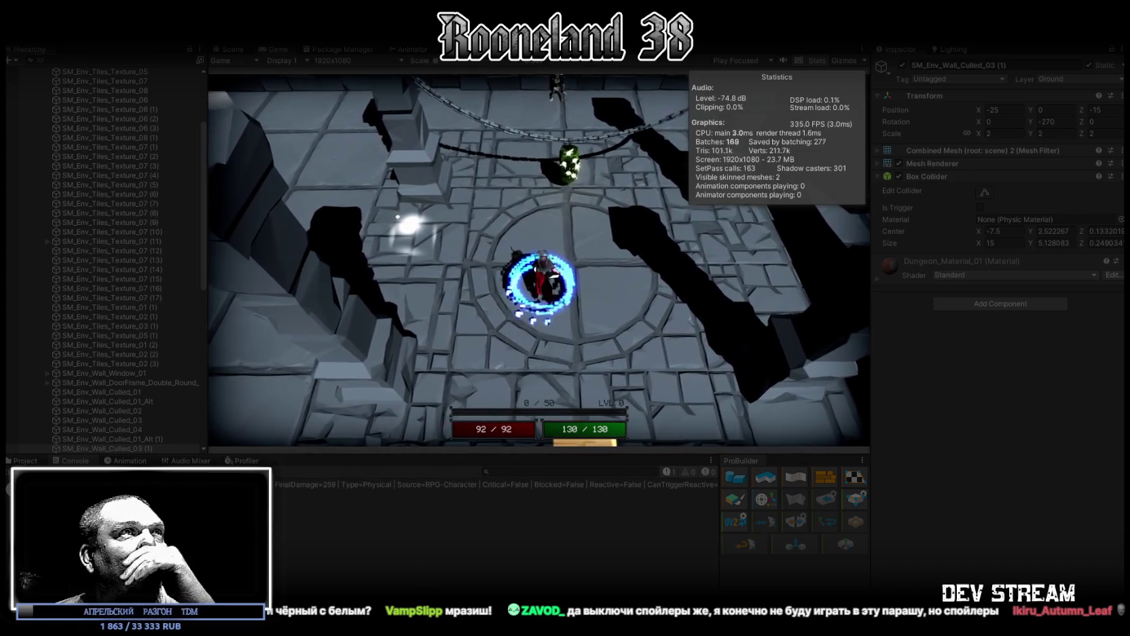
{"action": "key", "text": "ctrl+p"}
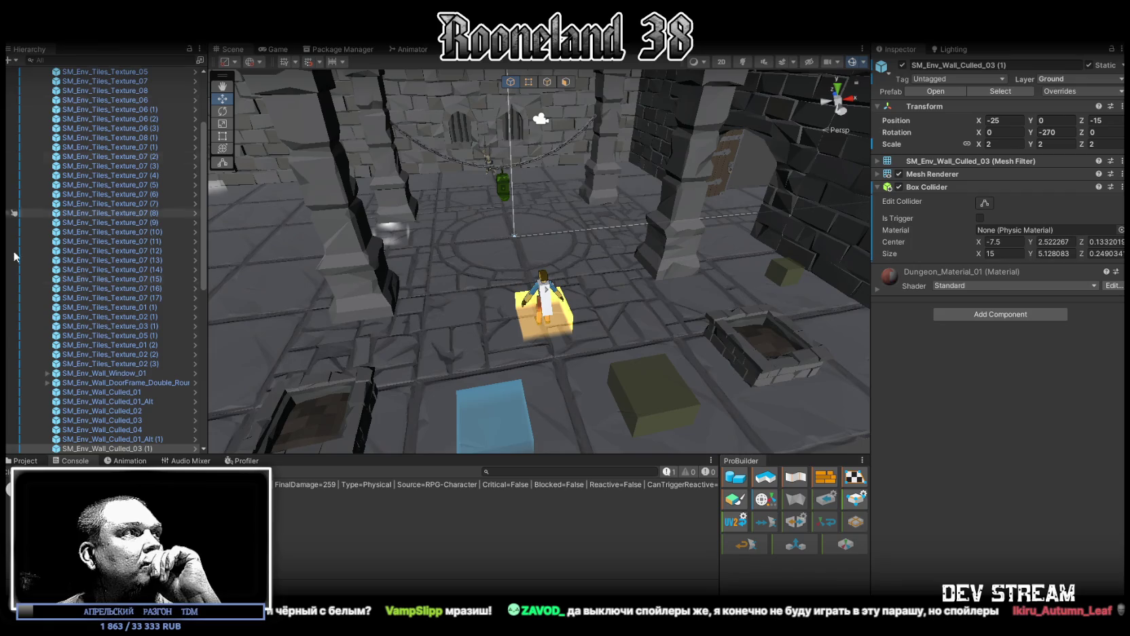
{"action": "left_click", "coordinate": [22, 460]}
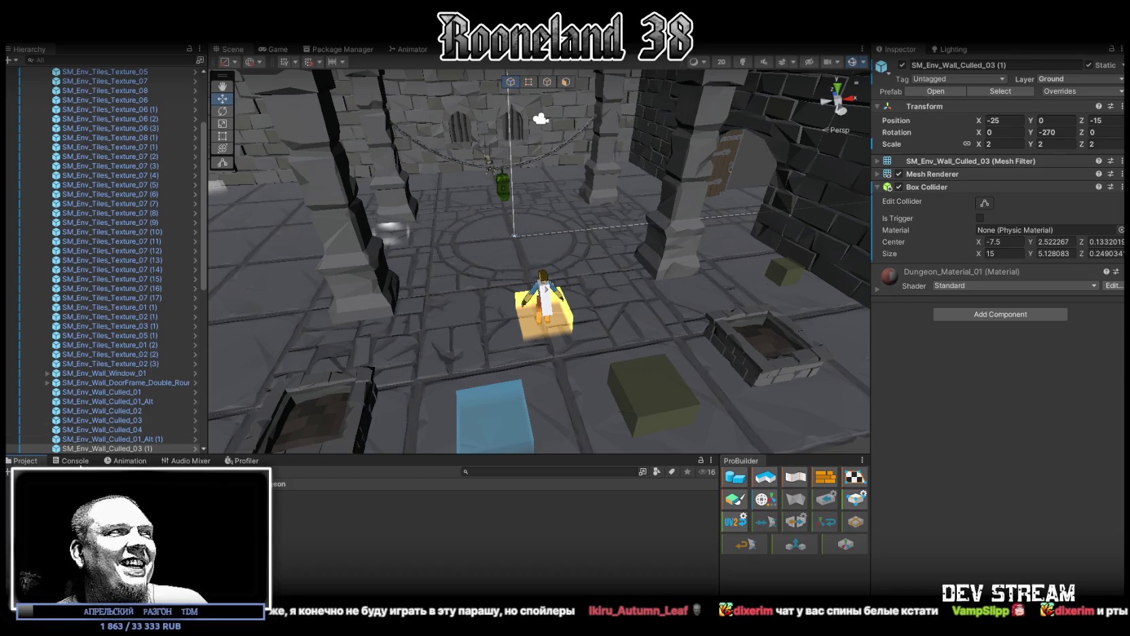
- Orbit and zoom the Scene view to frame the dungeon room, then switch to the skill-tree whiteboard
{"action": "left_click_drag", "start_coordinate": [503, 268], "coordinate": [503, 290]}
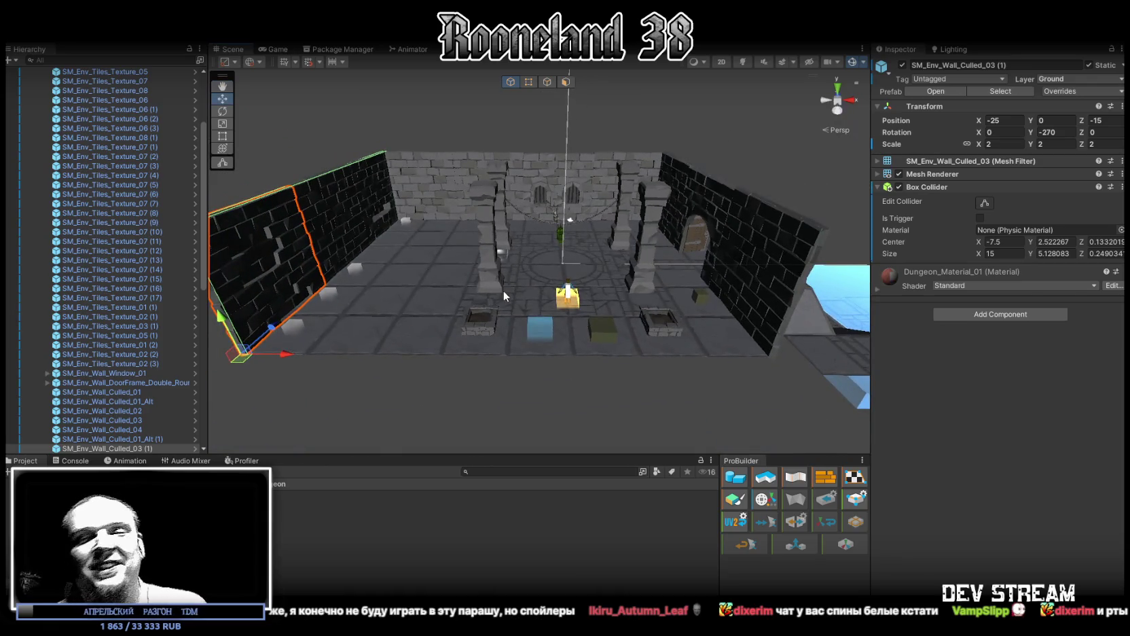
{"action": "scroll", "coordinate": [609, 343], "scroll_direction": "up", "scroll_amount": 3}
{"action": "scroll", "coordinate": [609, 343], "scroll_direction": "up", "scroll_amount": 2}
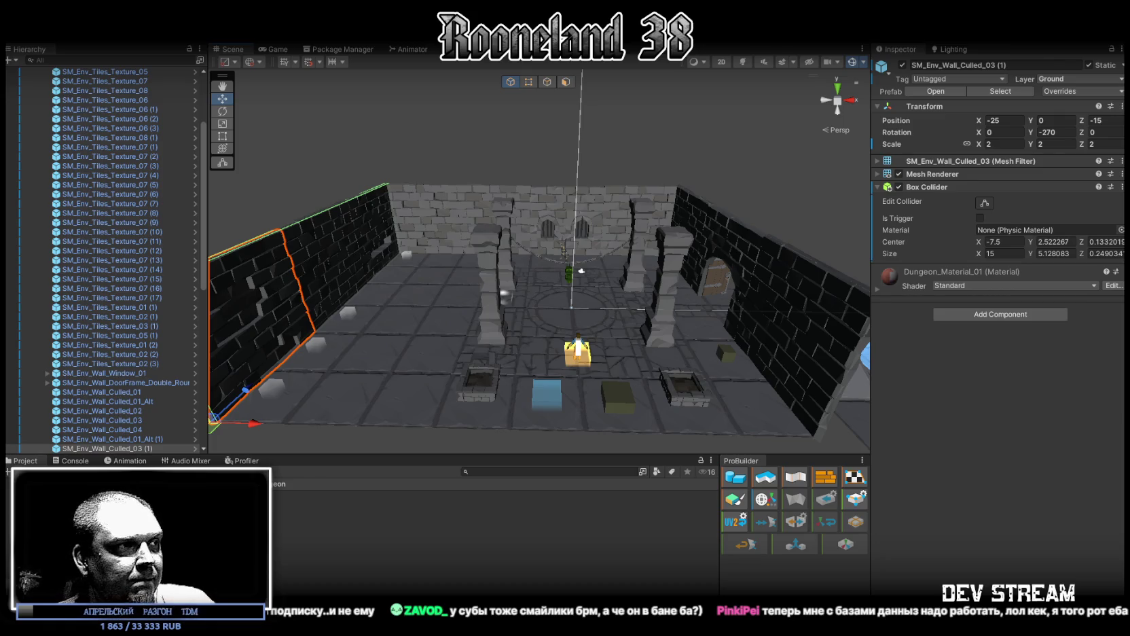
{"action": "key", "text": "alt+Tab"}
- Zoom and pan around the RPG_WW_ZAVOZ board to look over its ability and passive branches
{"action": "scroll", "coordinate": [457, 375], "scroll_direction": "up", "scroll_amount": 4}
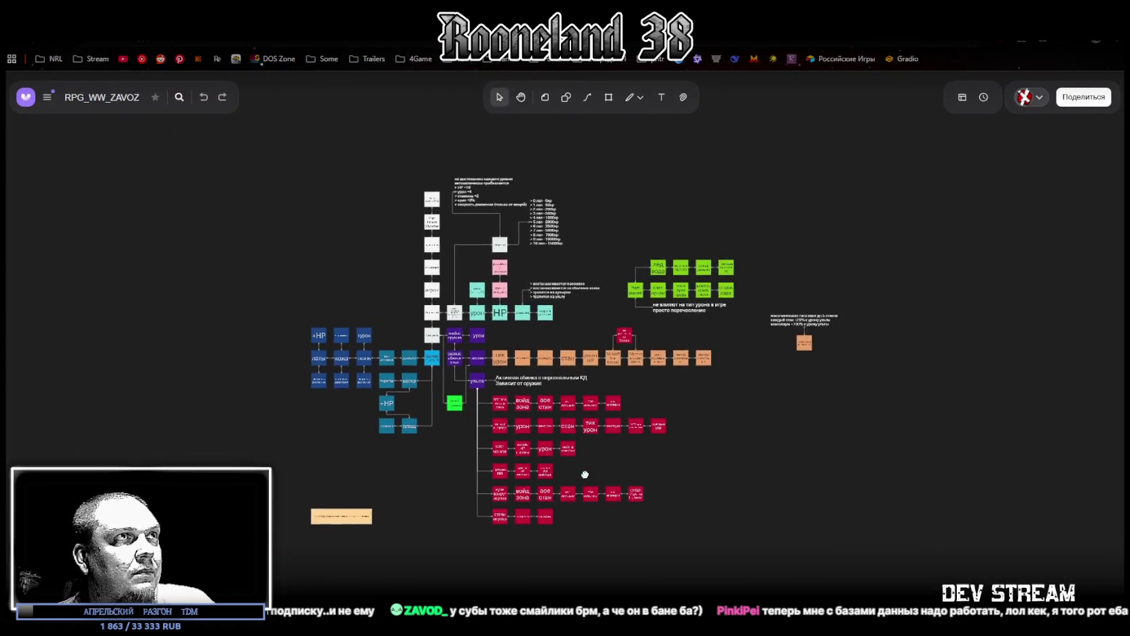
{"action": "scroll", "coordinate": [457, 375], "scroll_direction": "up", "scroll_amount": 2}
{"action": "scroll", "coordinate": [506, 316], "scroll_direction": "down", "scroll_amount": 5}
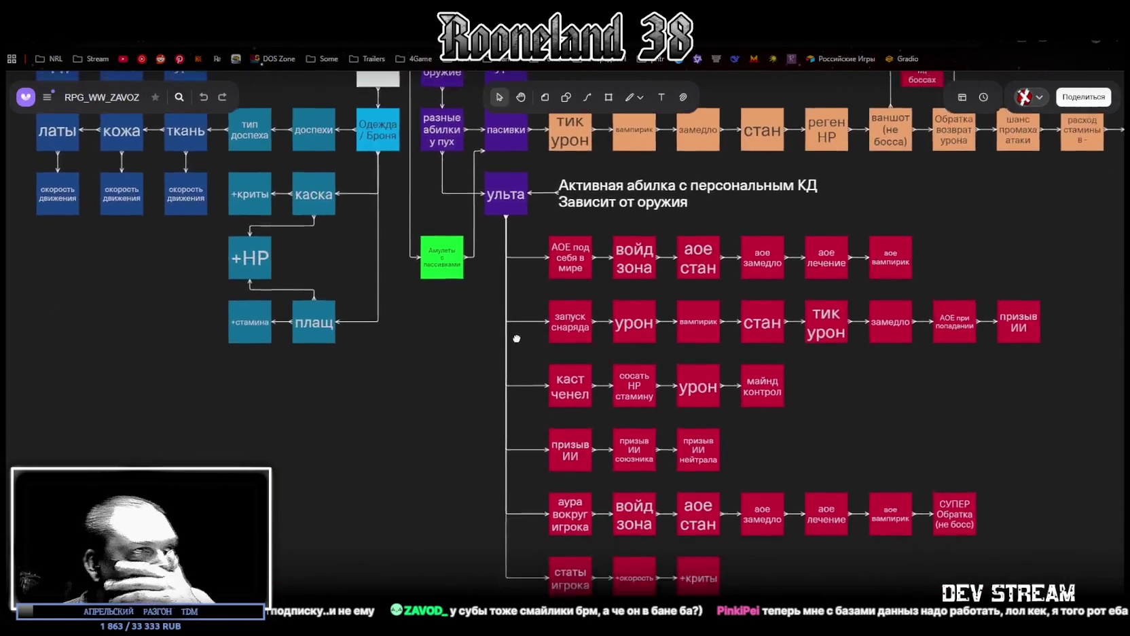
{"action": "scroll", "coordinate": [505, 316], "scroll_direction": "right", "scroll_amount": 1}
{"action": "scroll", "coordinate": [547, 516], "scroll_direction": "up", "scroll_amount": 3}
{"action": "scroll", "coordinate": [547, 515], "scroll_direction": "right", "scroll_amount": 2}
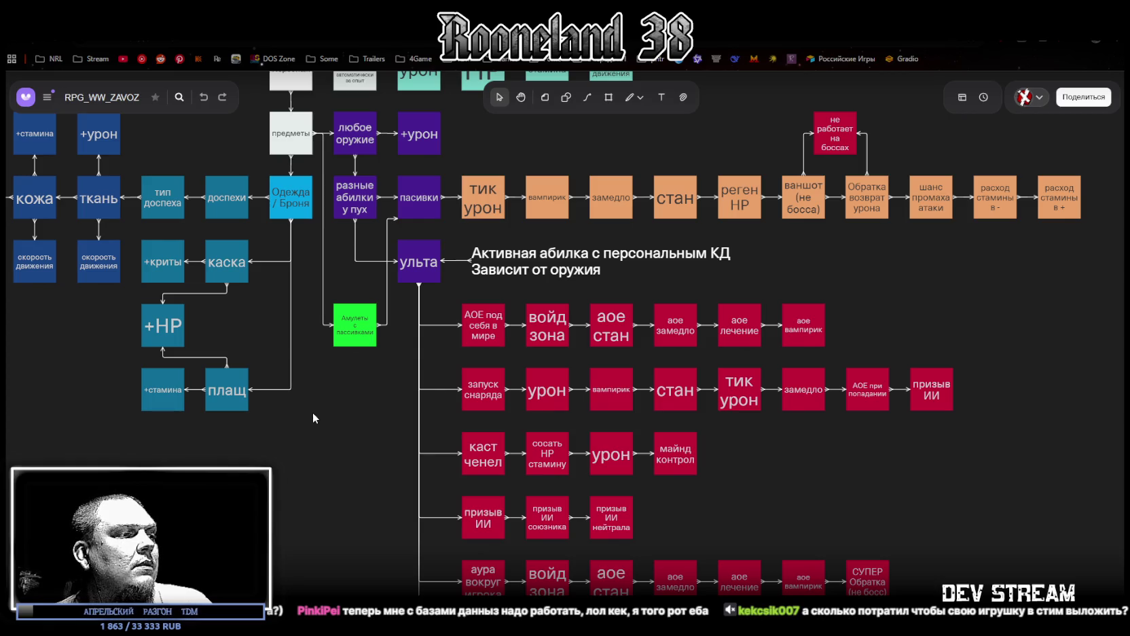
- Zoom the board again, then drag the browser window down and double-click its title bar
{"action": "scroll", "coordinate": [312, 412], "scroll_direction": "up", "scroll_amount": 2}
{"action": "scroll", "coordinate": [315, 409], "scroll_direction": "down", "scroll_amount": 5}
{"action": "scroll", "coordinate": [314, 407], "scroll_direction": "up", "scroll_amount": 1}
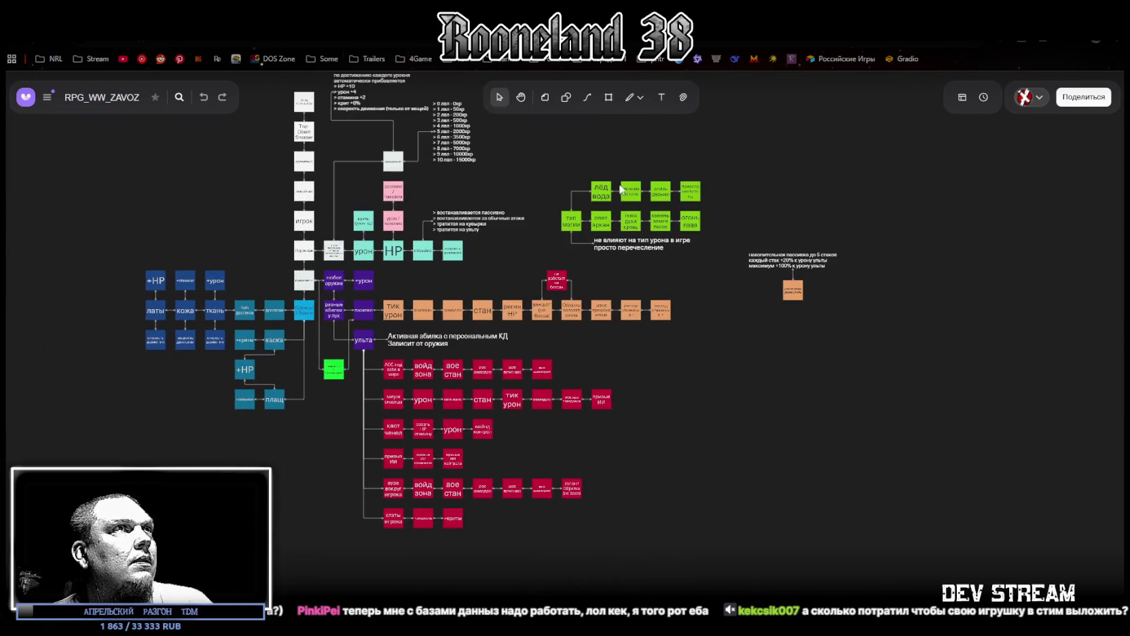
{"action": "left_click_drag", "start_coordinate": [439, 11], "coordinate": [439, 267]}
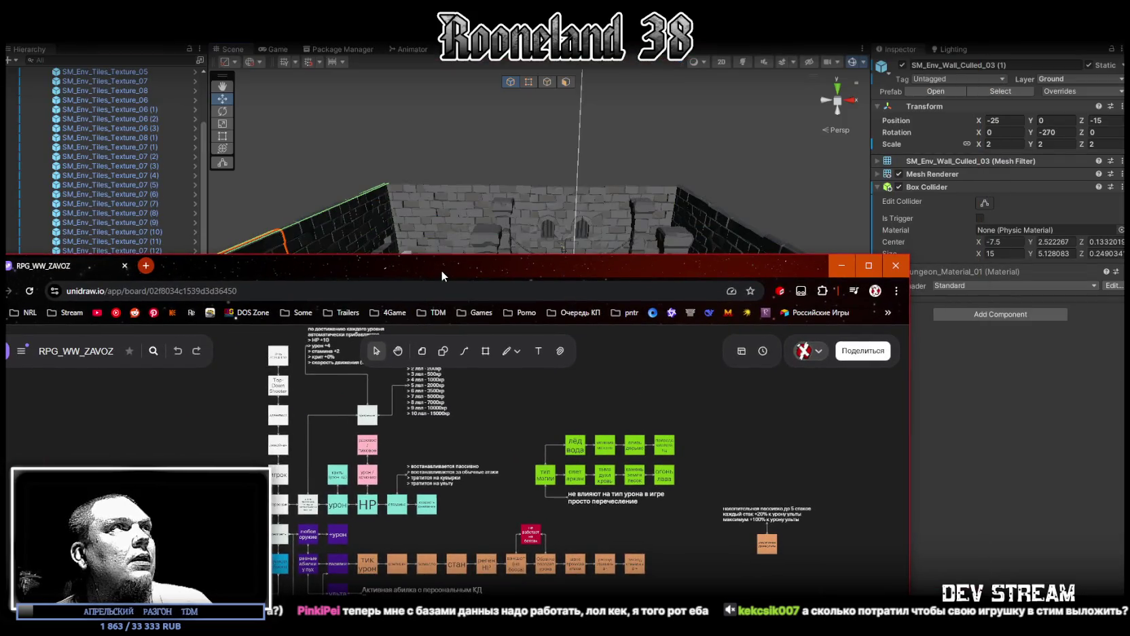
{"action": "double_click", "coordinate": [440, 269]}
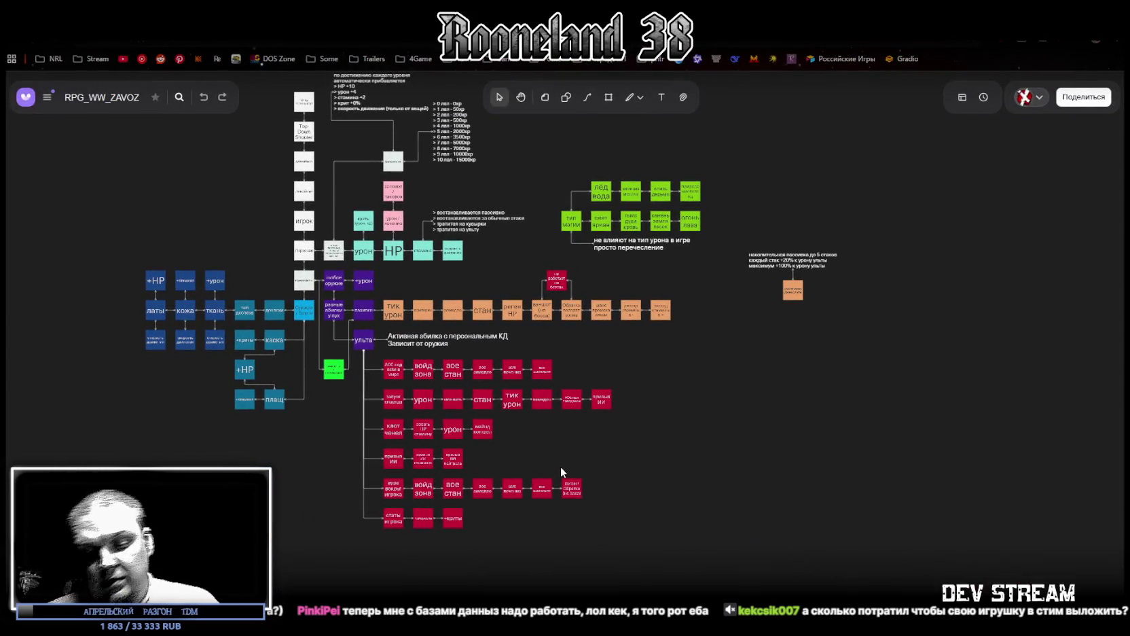